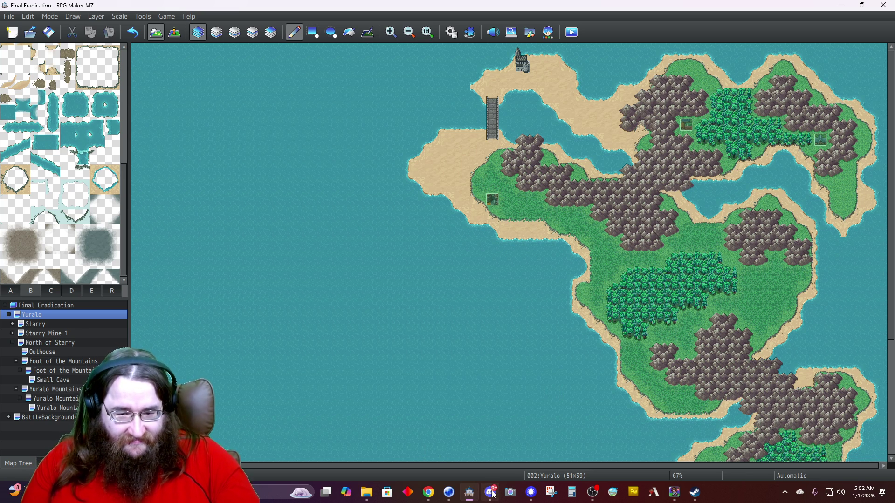
# In the Database Enemies tab, select empty slot 0012 and open its image picker on BizCrab
pyautogui.moveTo(491, 492)
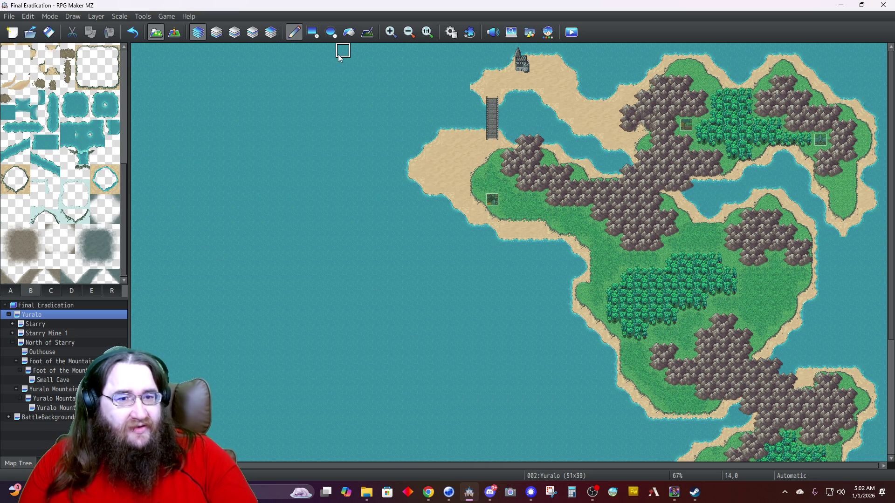
pyautogui.click(452, 35)
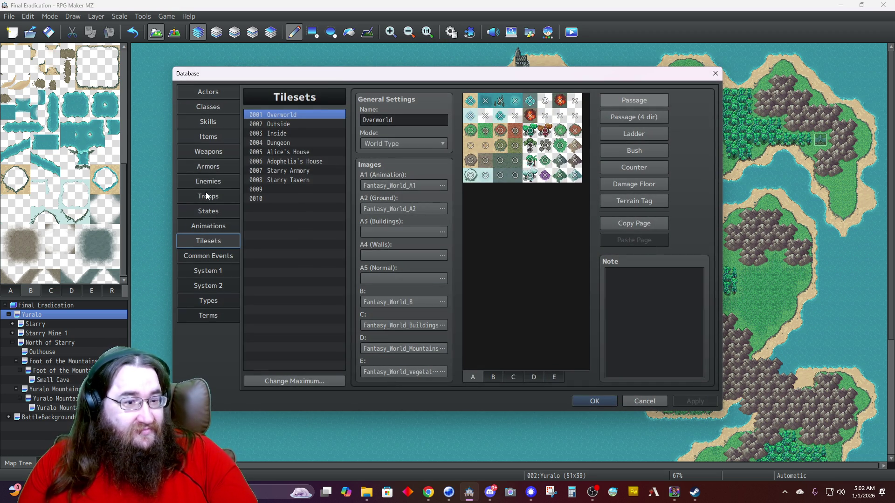
pyautogui.click(205, 184)
pyautogui.click(274, 218)
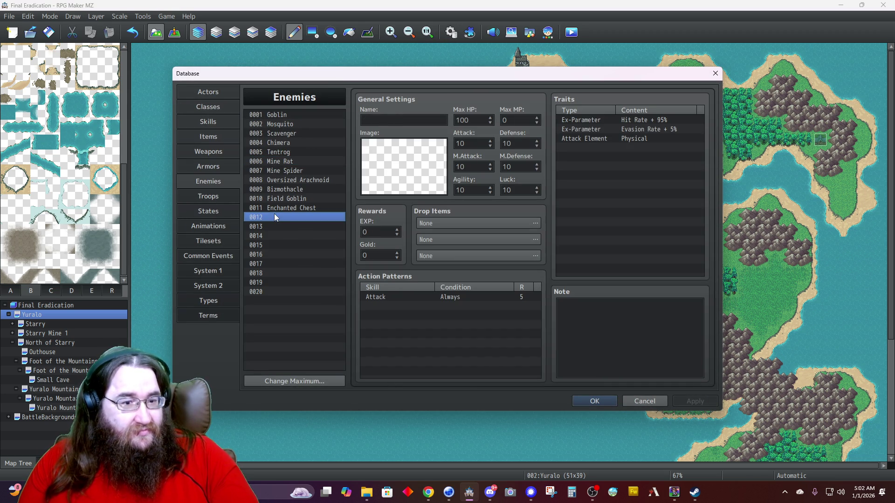
pyautogui.doubleClick(408, 176)
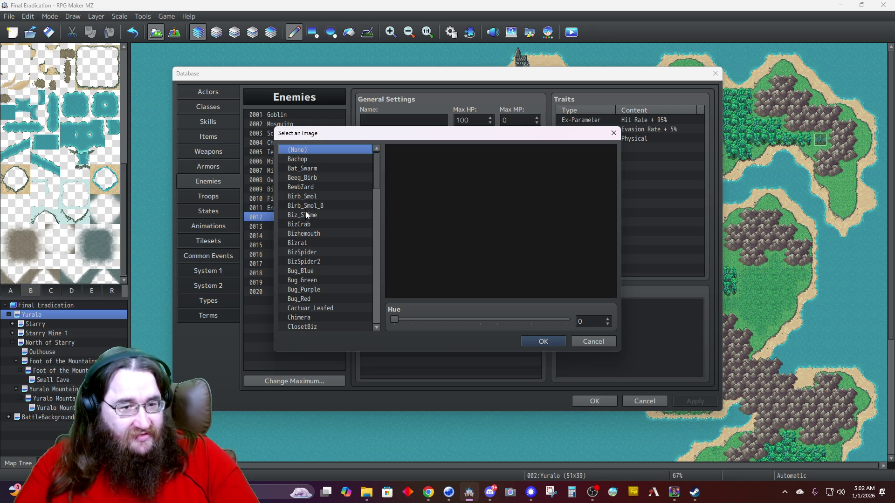
pyautogui.click(304, 224)
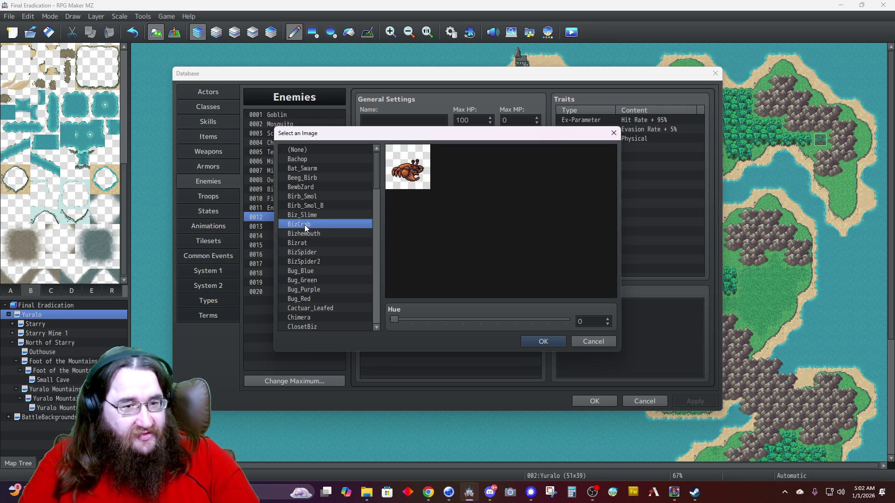
# Preview the Beeg_Birb, Birb_Smol and Birb_Smol_B battler sprites
pyautogui.press('Up')
pyautogui.press('Up')
pyautogui.press('Up')
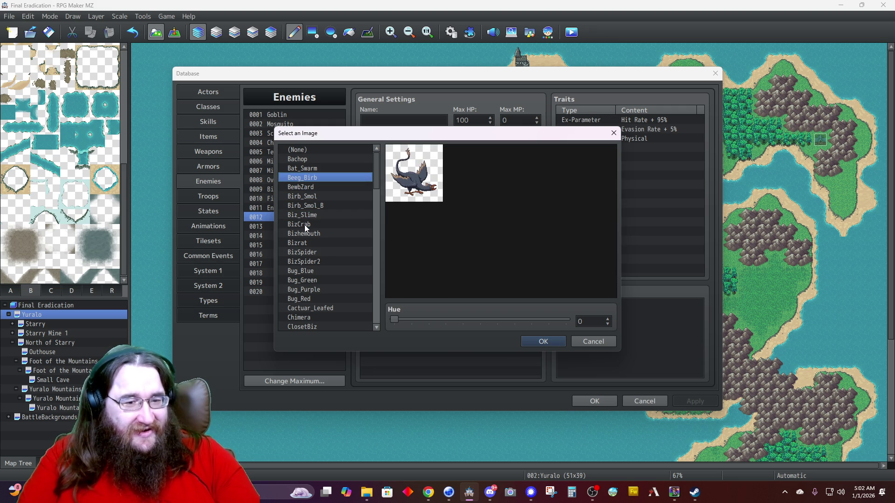
pyautogui.press('Down')
pyautogui.press('Down')
pyautogui.press('Up')
pyautogui.press('Up')
pyautogui.press('Up')
pyautogui.press('Down')
pyautogui.press('Down')
pyautogui.press('Down')
pyautogui.press('Down')
pyautogui.press('Down')
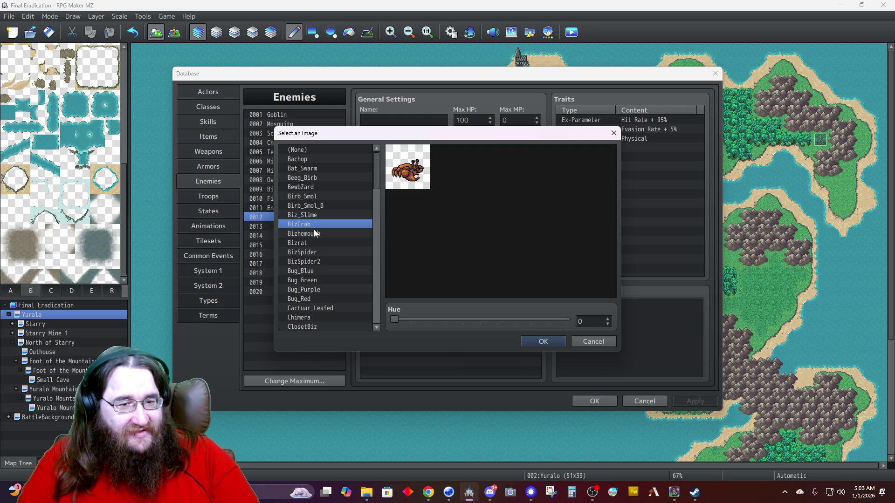
# Browse ClosetBiz, Chimera and Cactuar_Leafed further down the list, landing on Bug_Purple
pyautogui.scroll(-3, 314, 230)
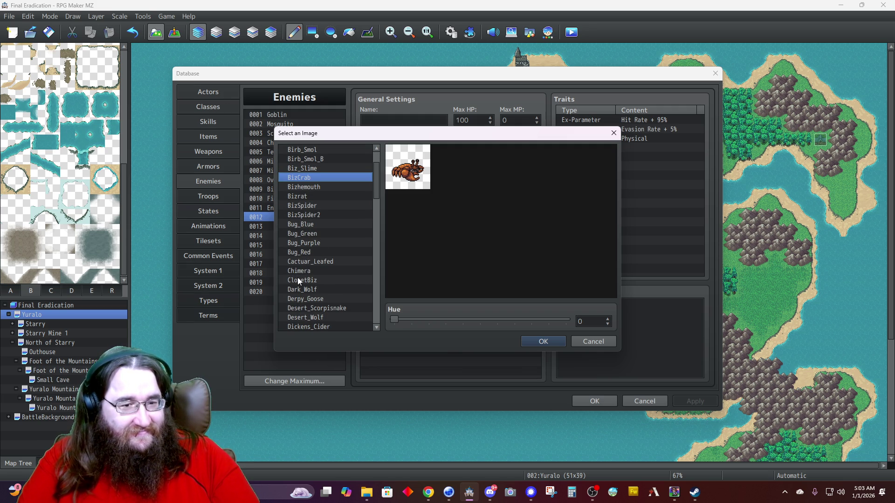
pyautogui.click(297, 278)
pyautogui.click(299, 272)
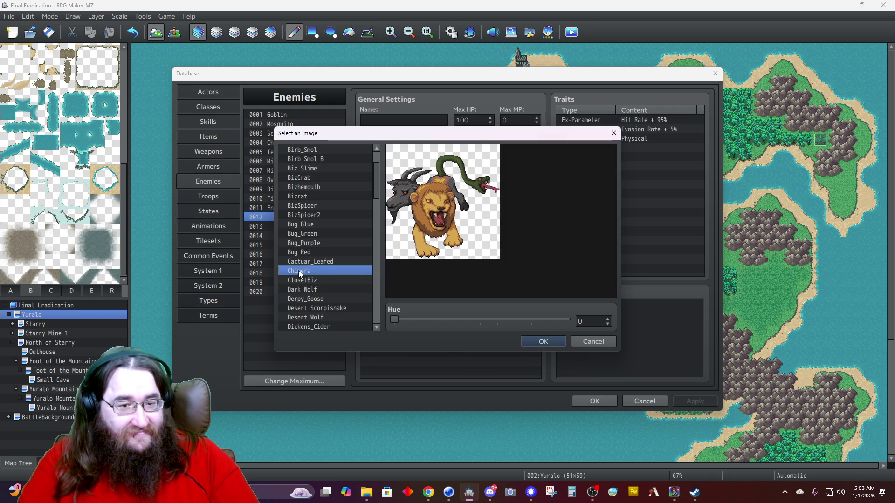
pyautogui.press('Up')
pyautogui.press('Up')
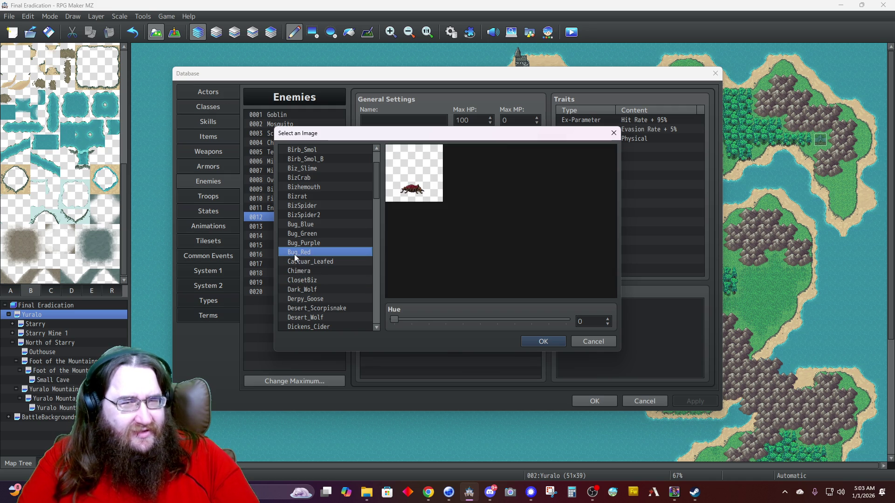
pyautogui.press('Up')
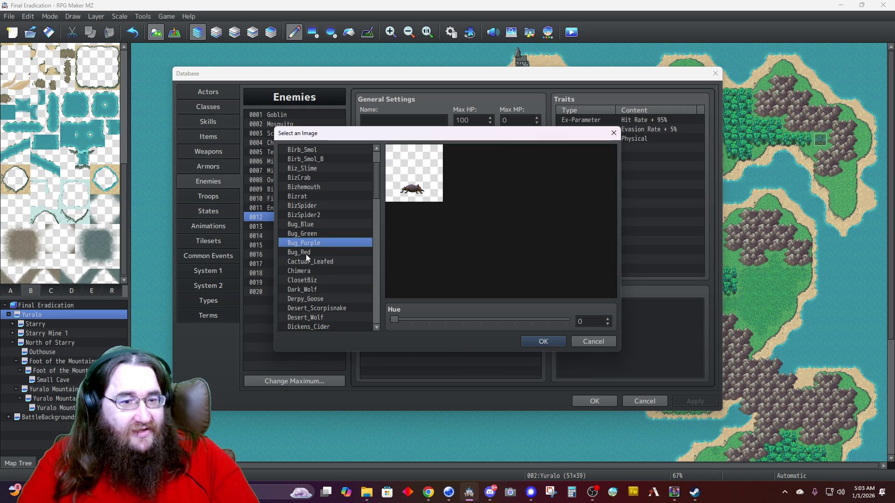
pyautogui.scroll(-3, 310, 249)
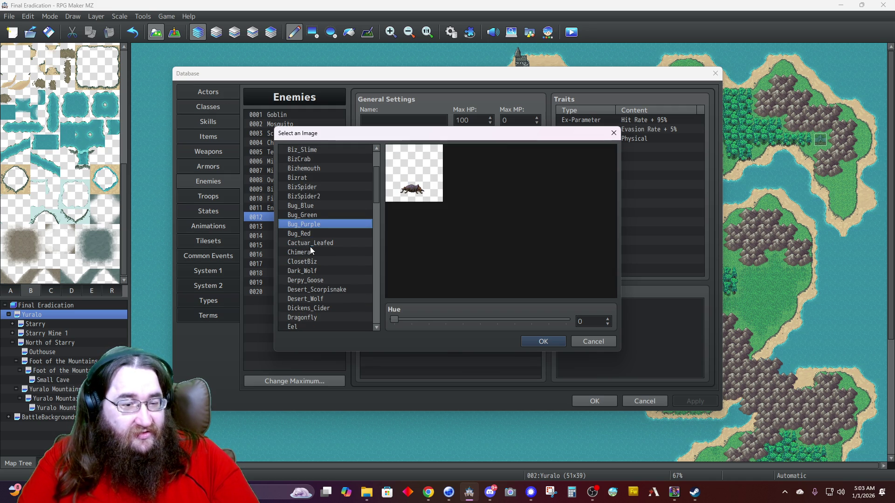
pyautogui.scroll(-3, 310, 251)
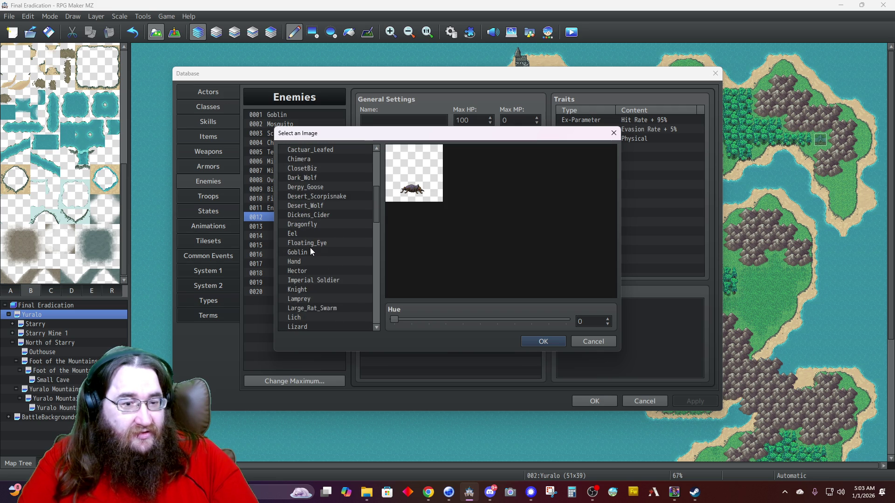
pyautogui.scroll(-1, 310, 251)
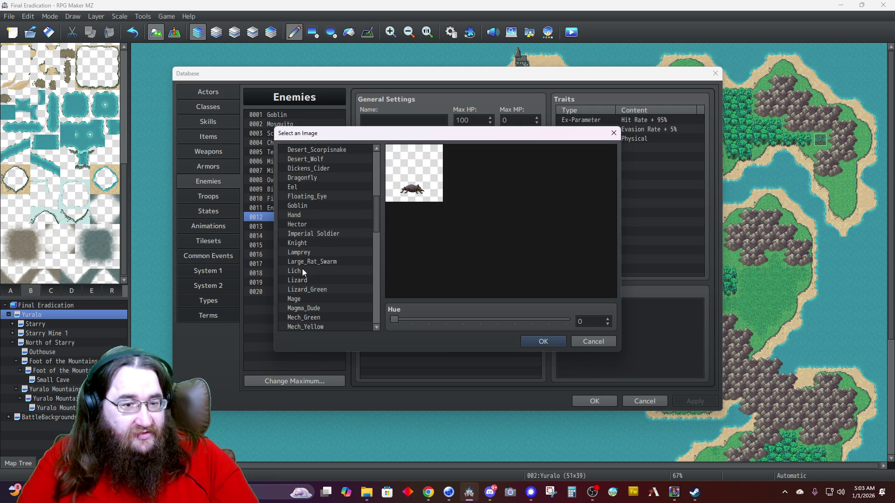
pyautogui.scroll(-4, 301, 282)
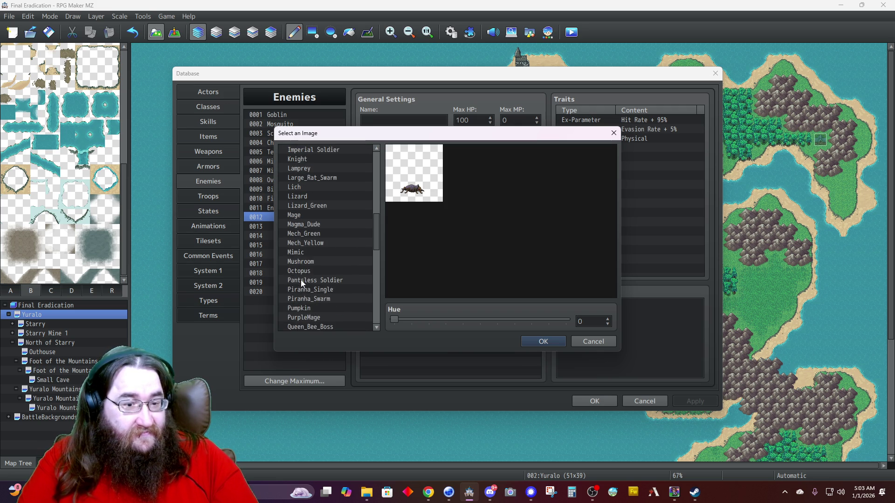
pyautogui.scroll(-4, 301, 282)
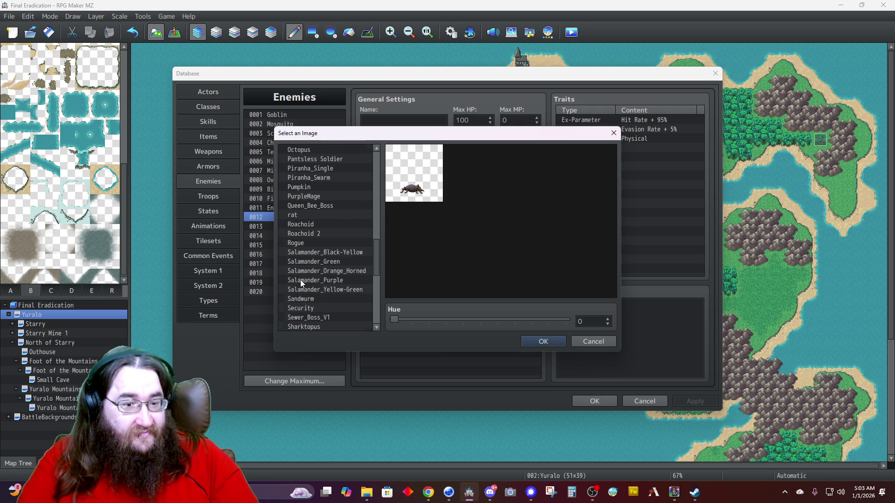
pyautogui.scroll(6, 300, 277)
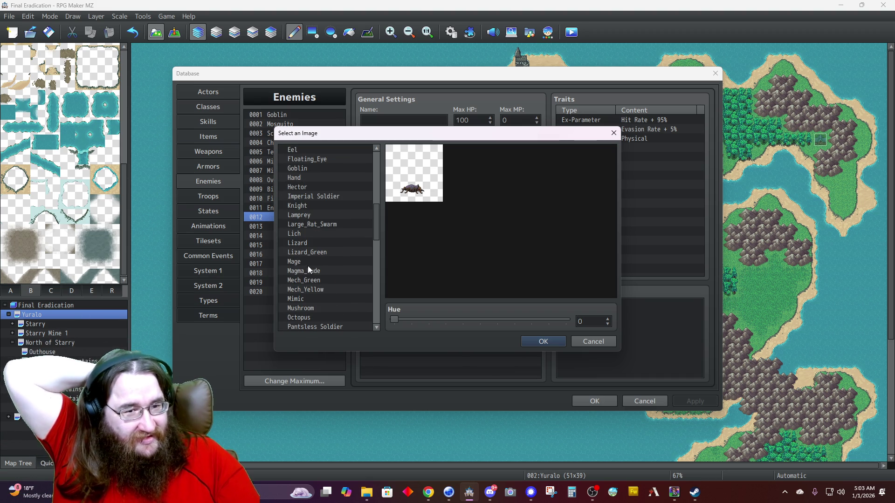
# Preview the Hand and Lamprey sprites, then return to the top of the image list
pyautogui.click(307, 179)
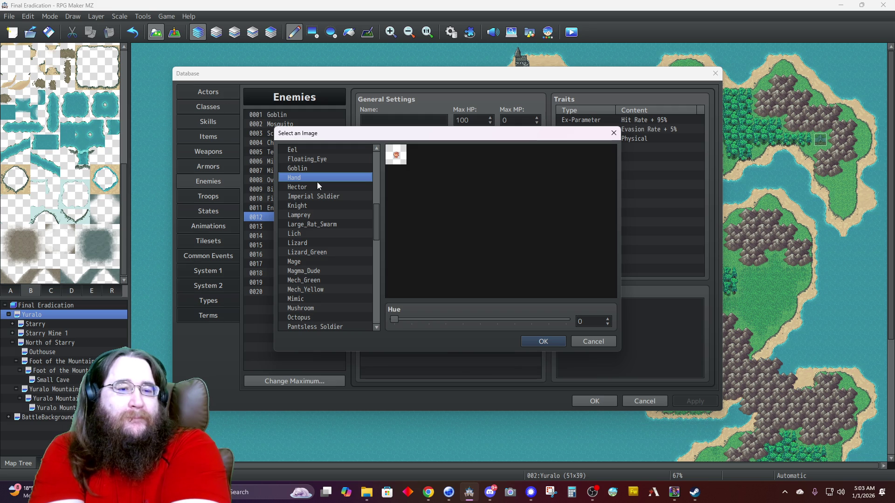
pyautogui.click(326, 217)
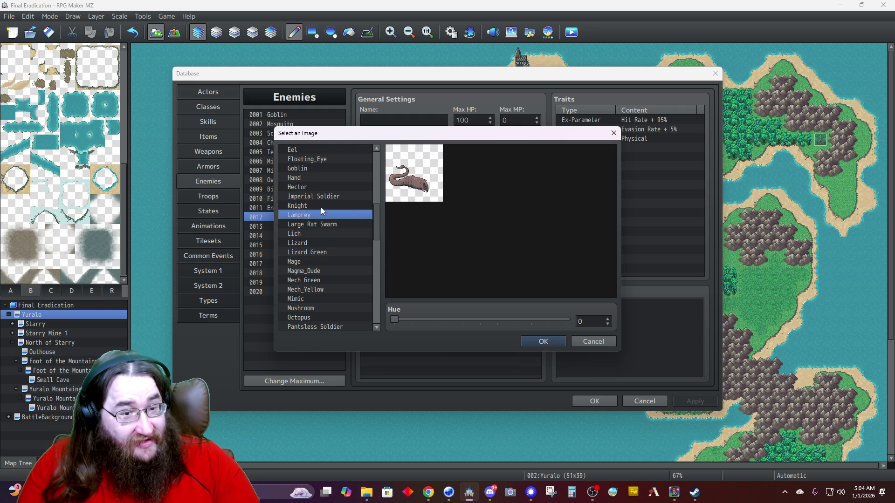
pyautogui.scroll(2, 321, 216)
pyautogui.scroll(4, 321, 215)
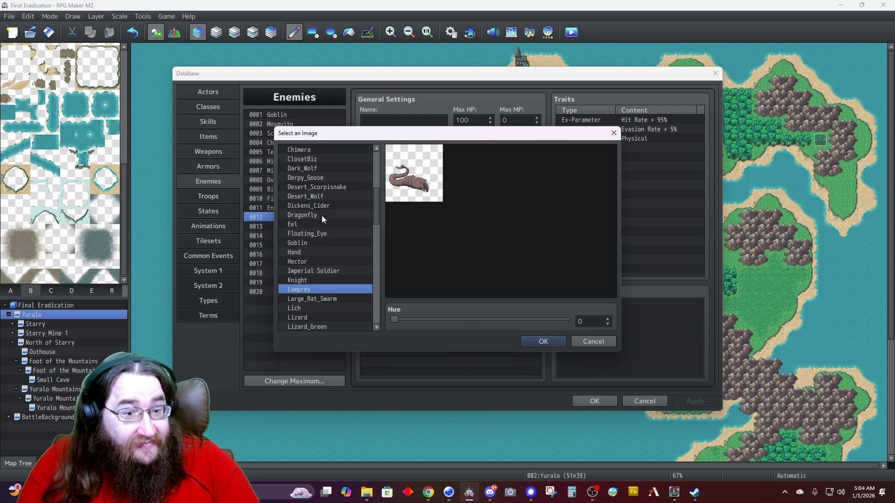
pyautogui.scroll(7, 321, 215)
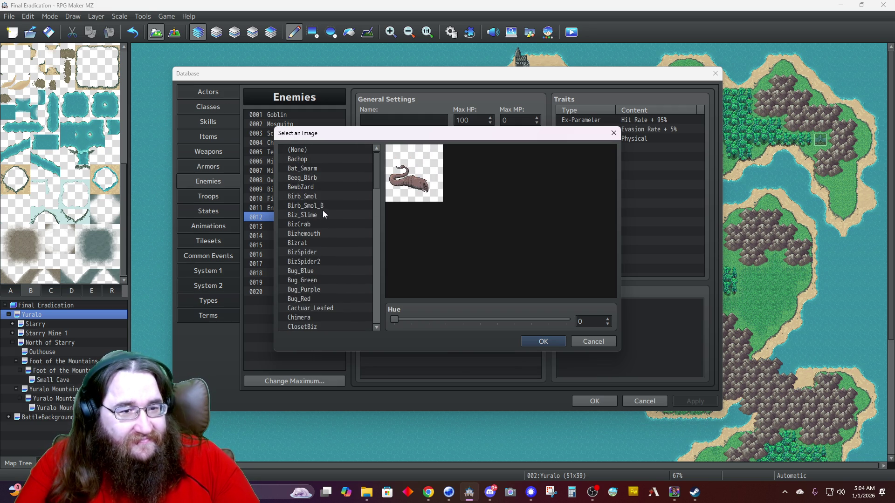
pyautogui.click(301, 160)
# Step through the sprites from Beeg_Birb down to Eel, previewing each one
pyautogui.press('Down')
pyautogui.press('Down')
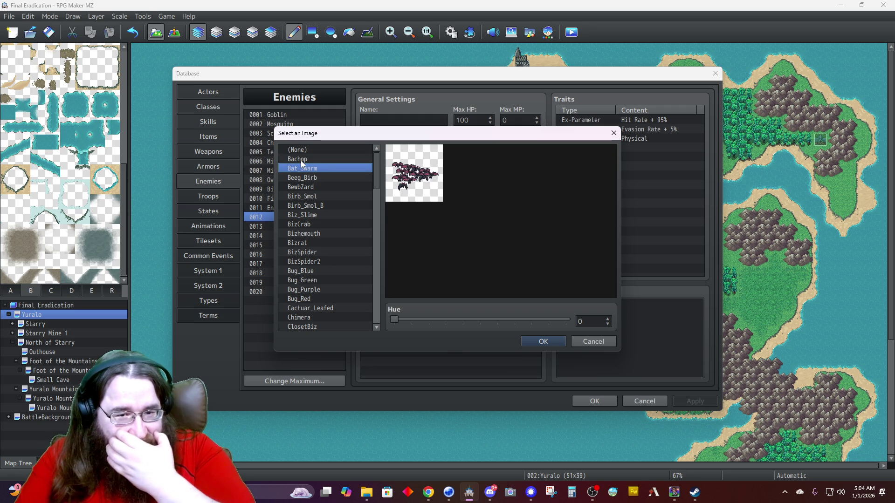
pyautogui.press('Down')
pyautogui.press('Down')
pyautogui.press('Down')
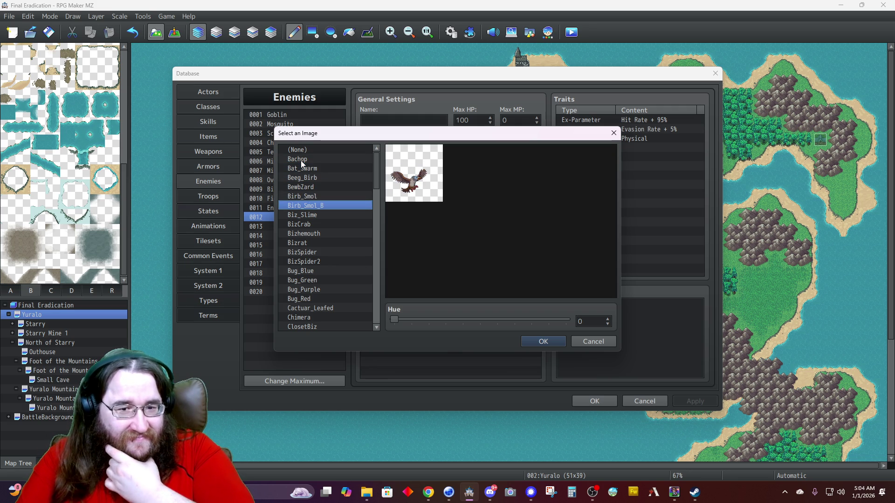
pyautogui.press('Down')
pyautogui.press('Down')
pyautogui.press('Down')
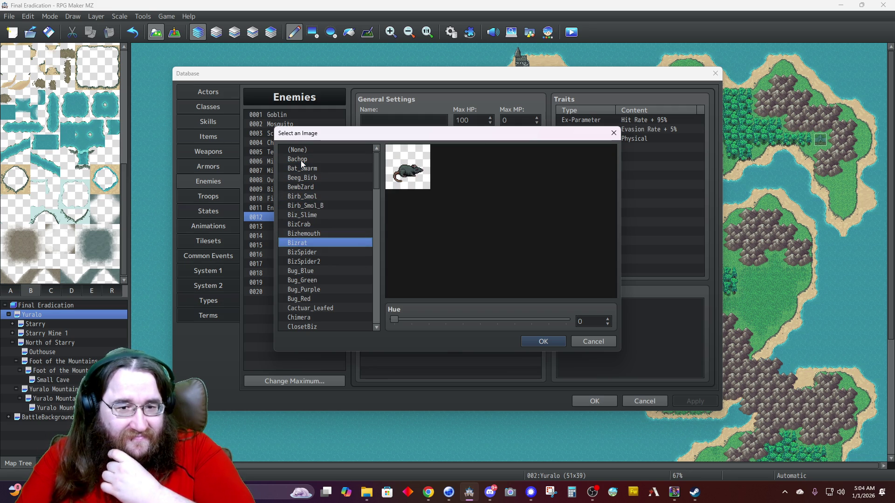
pyautogui.press('Down')
pyautogui.press('Down')
pyautogui.press('Down')
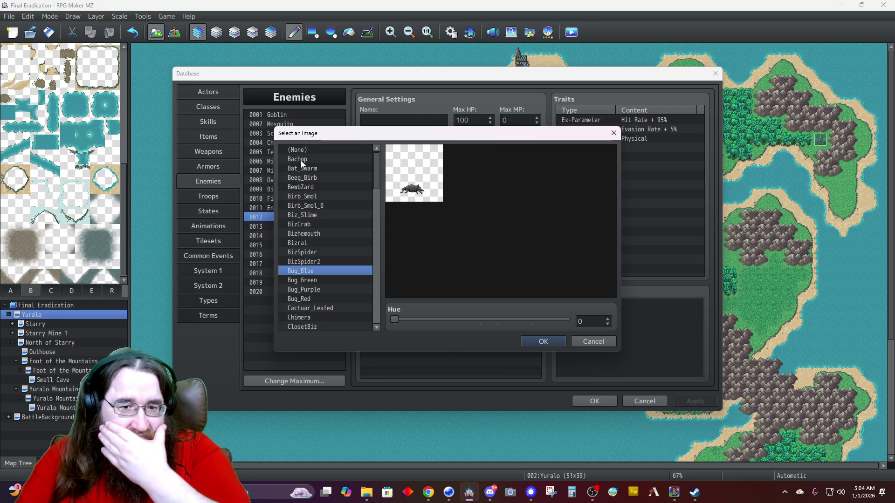
pyautogui.press('Down')
pyautogui.press('Down')
pyautogui.press('Down')
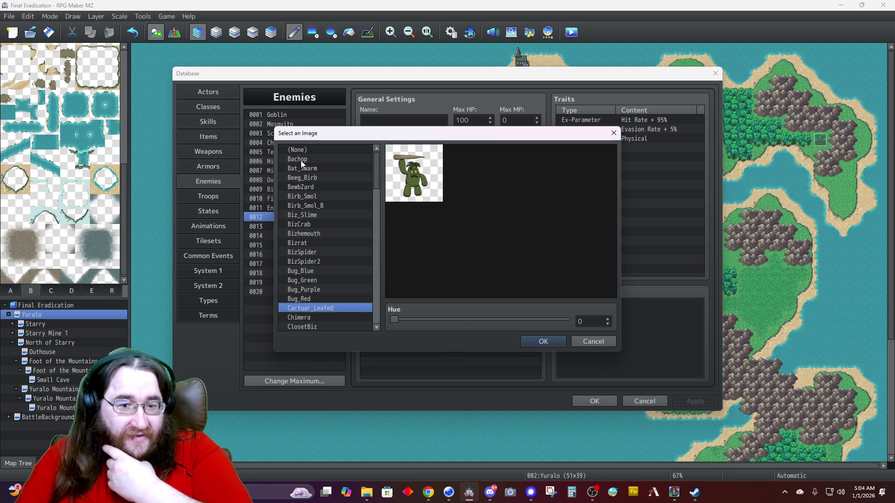
pyautogui.press('Up')
pyautogui.press('Down')
pyautogui.press('Down')
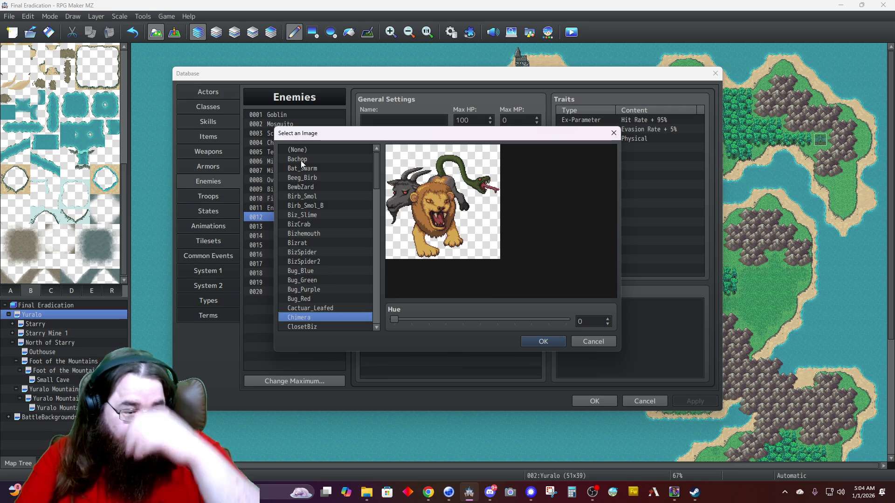
pyautogui.press('Down')
pyautogui.press('Down')
pyautogui.press('Down')
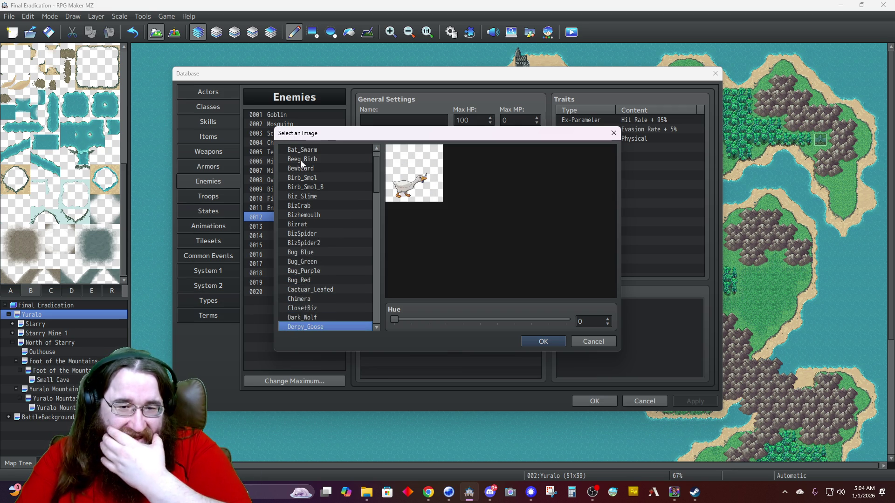
pyautogui.press('Down')
pyautogui.press('Up')
pyautogui.press('Down')
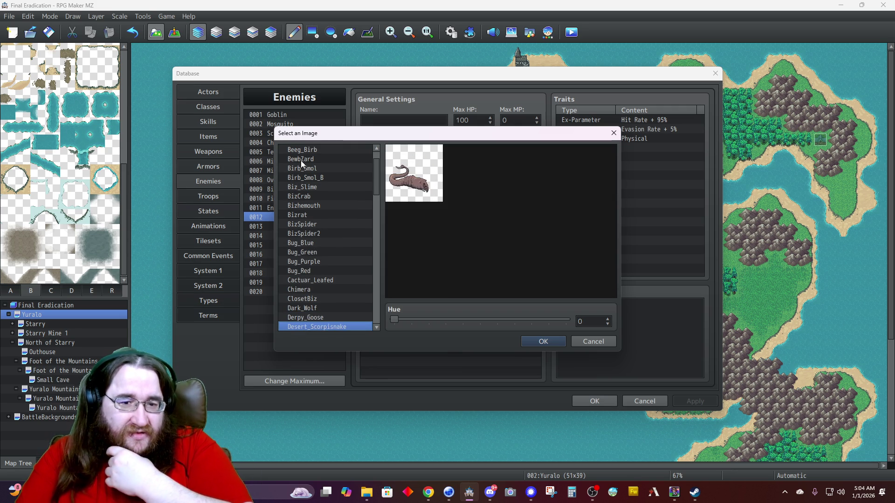
pyautogui.press('Down')
pyautogui.press('Down')
pyautogui.press('Down')
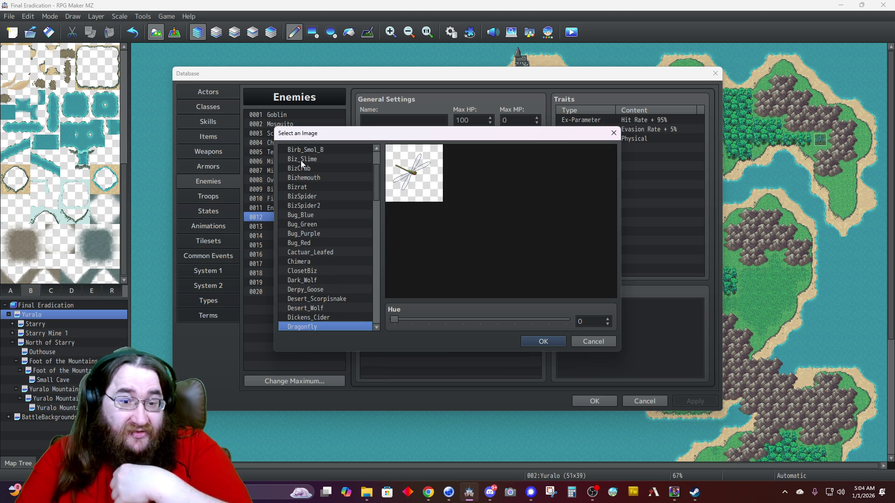
pyautogui.press('Down')
# Continue previewing Goblin, Hand, Knight, Lich, Lizard and Magma_Dude, stopping at Mech_Green
pyautogui.press('Down')
pyautogui.press('Down')
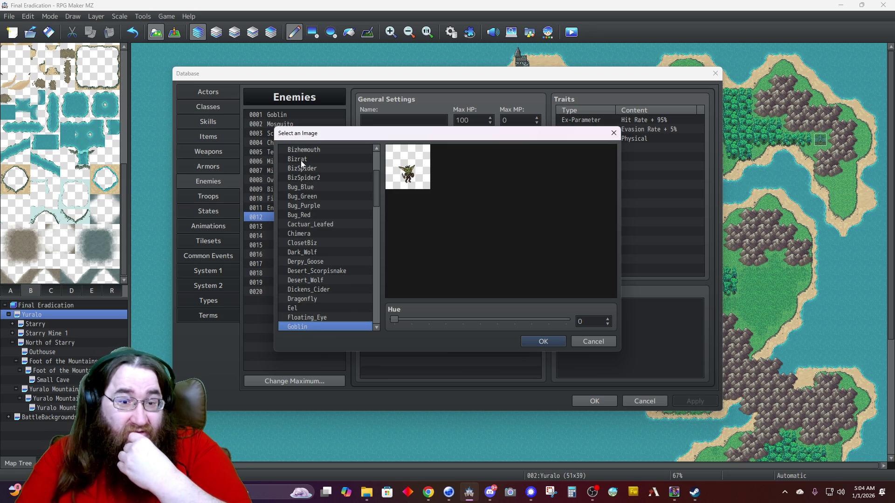
pyautogui.press('Down')
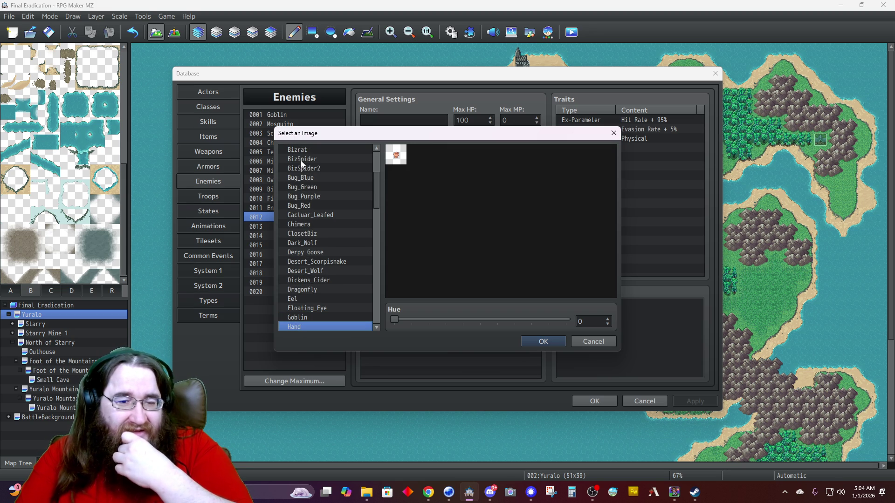
pyautogui.press('Down')
pyautogui.press('Down')
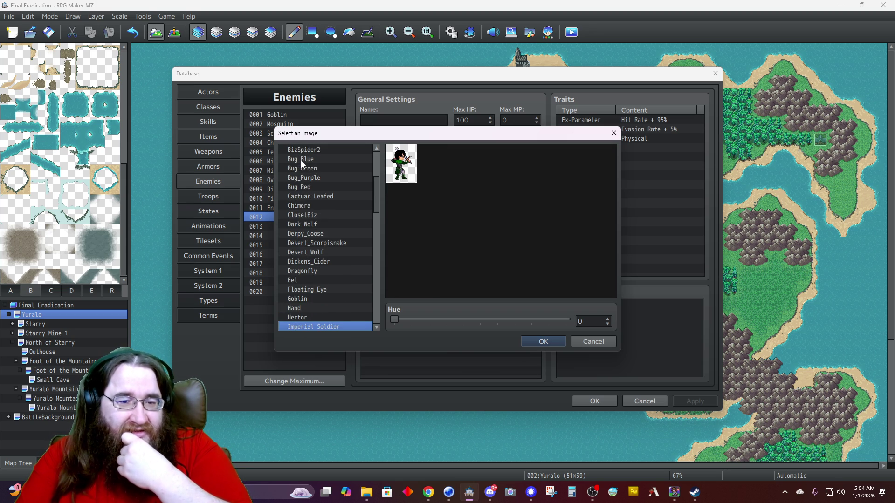
pyautogui.press('Down')
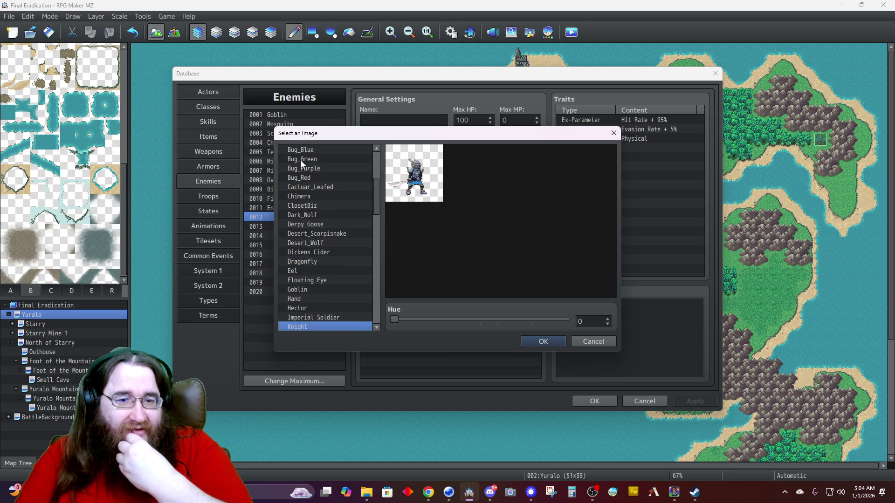
pyautogui.press('Down')
pyautogui.press('Down')
pyautogui.press('Down')
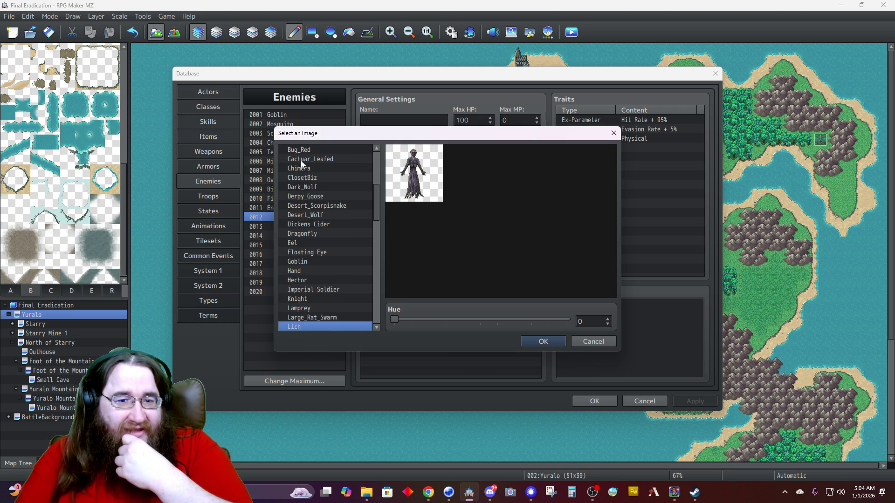
pyautogui.press('Down')
pyautogui.press('Down')
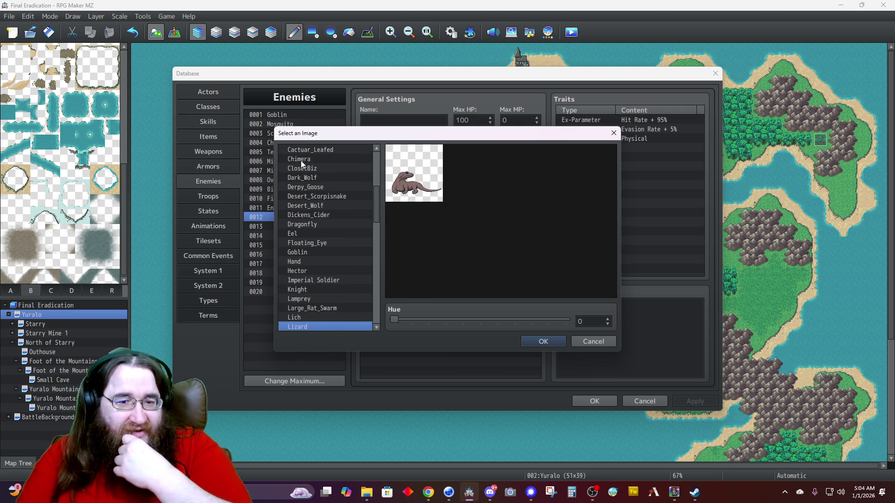
pyautogui.press('Down')
pyautogui.press('Up')
pyautogui.press('Up')
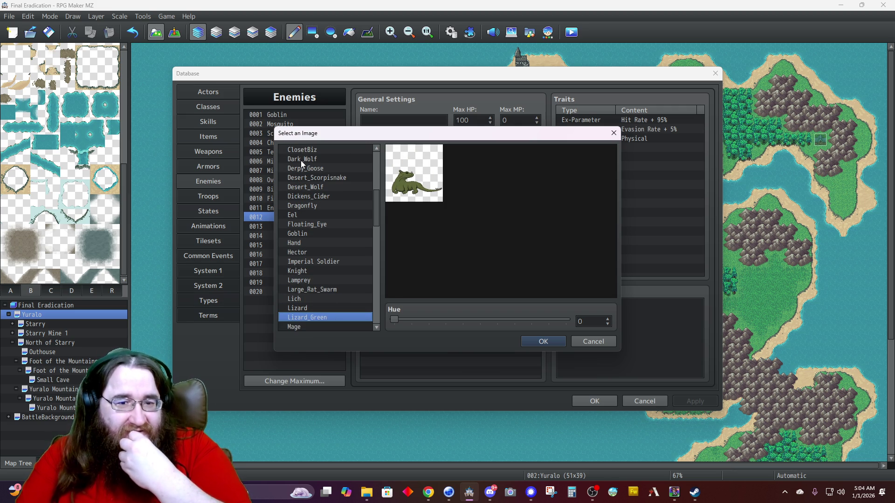
pyautogui.press('Down')
pyautogui.press('Down')
pyautogui.press('Down')
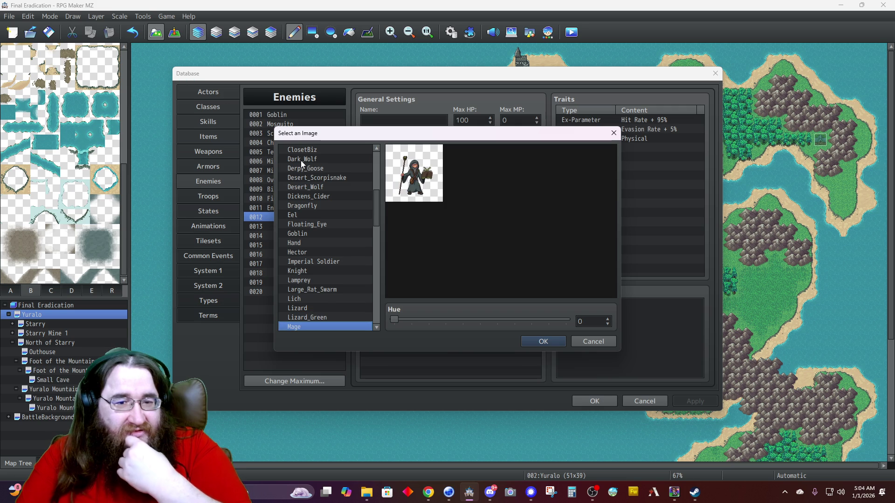
pyautogui.press('Down')
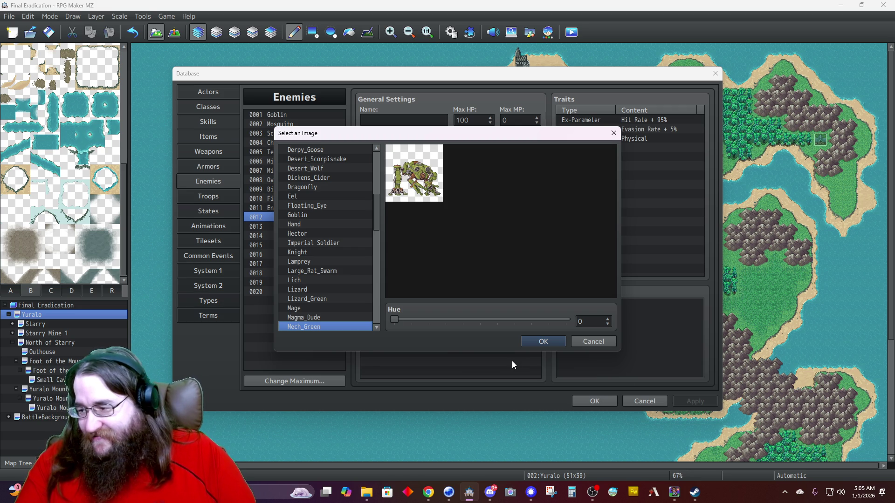
# Confirm Salamander_Black-Yellow as the new enemy's battler image and select its Name field
pyautogui.hotkey('alt', 'Tab')
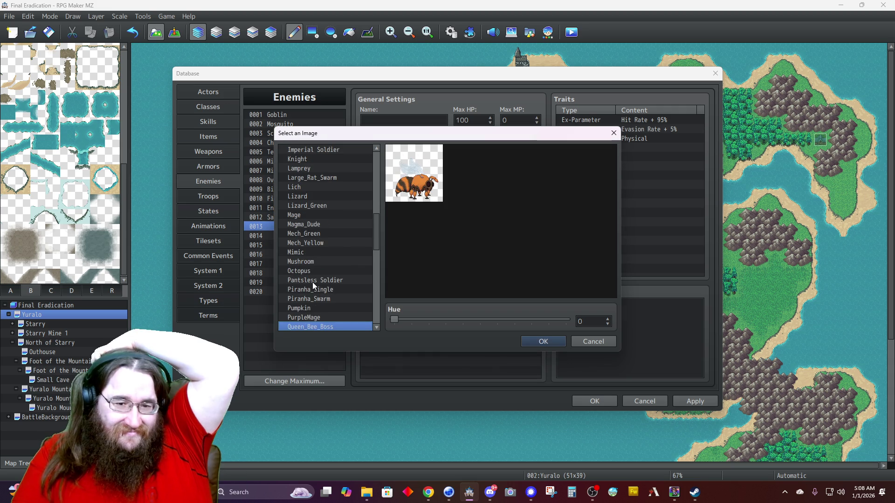
pyautogui.press('Down')
pyautogui.press('Down')
pyautogui.press('Down')
pyautogui.press('Down')
pyautogui.press('Down')
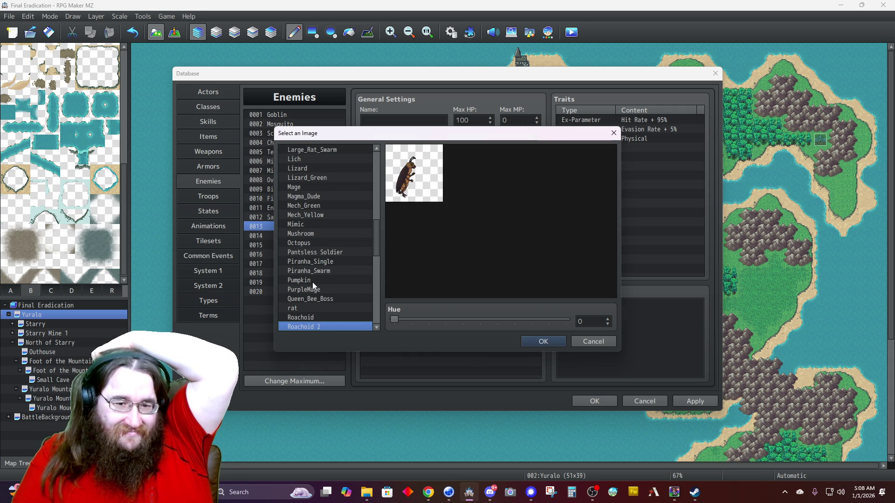
pyautogui.press('Down')
pyautogui.press('Down')
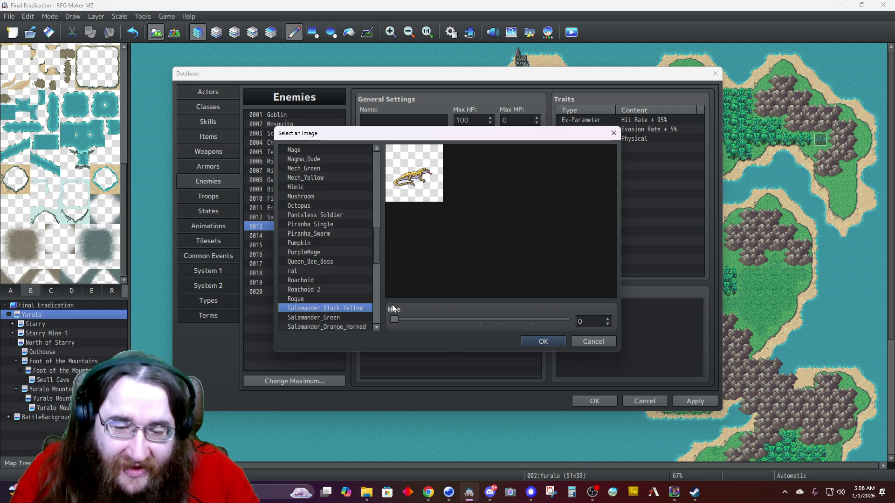
pyautogui.click(546, 342)
pyautogui.click(403, 117)
pyautogui.write('Sally Mander')
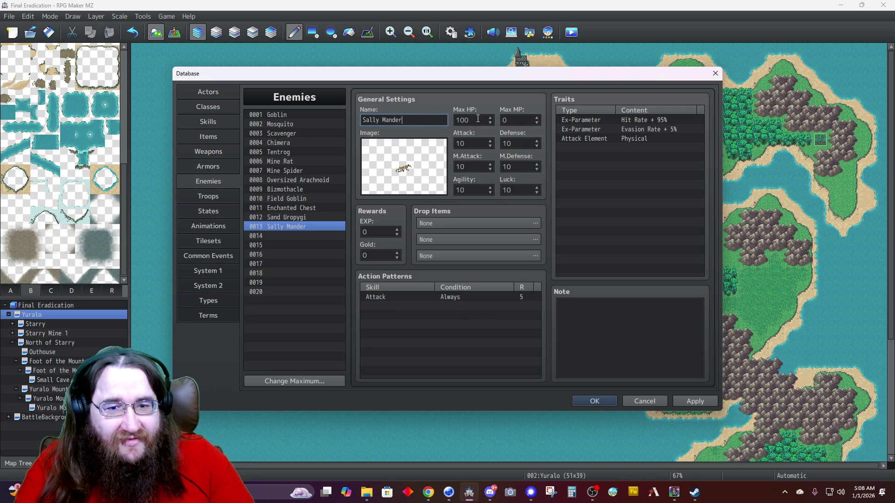
# Set Sally Mander's Max HP to 2000 and the following five stats to 50
pyautogui.doubleClick(477, 120)
pyautogui.write('2000')
pyautogui.press('Tab')
pyautogui.press('Tab')
pyautogui.write('50')
pyautogui.press('Tab')
pyautogui.write('50')
pyautogui.press('Tab')
pyautogui.write('50')
pyautogui.press('Tab')
pyautogui.write('50')
pyautogui.press('Tab')
pyautogui.press('Tab')
pyautogui.write('50')
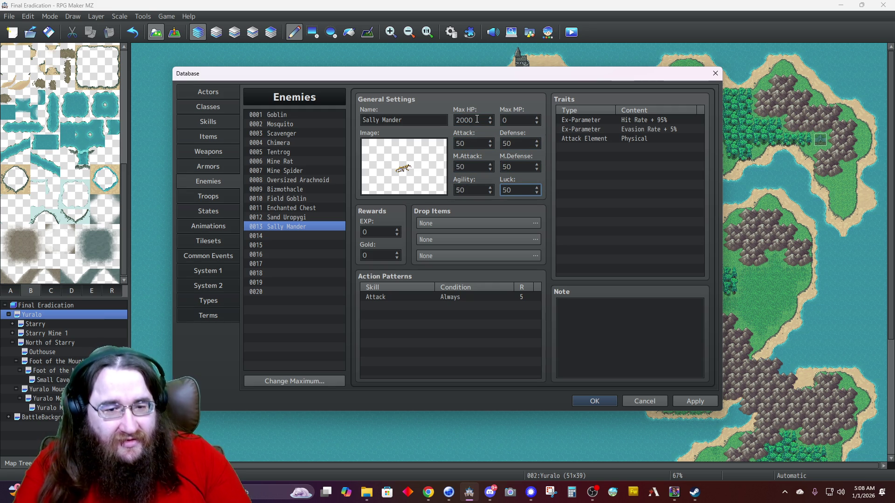
# Set rewards: Sand Uropygi 50 EXP / 20 Gold, Sally Mander 40 EXP / 10 Gold
pyautogui.click(279, 218)
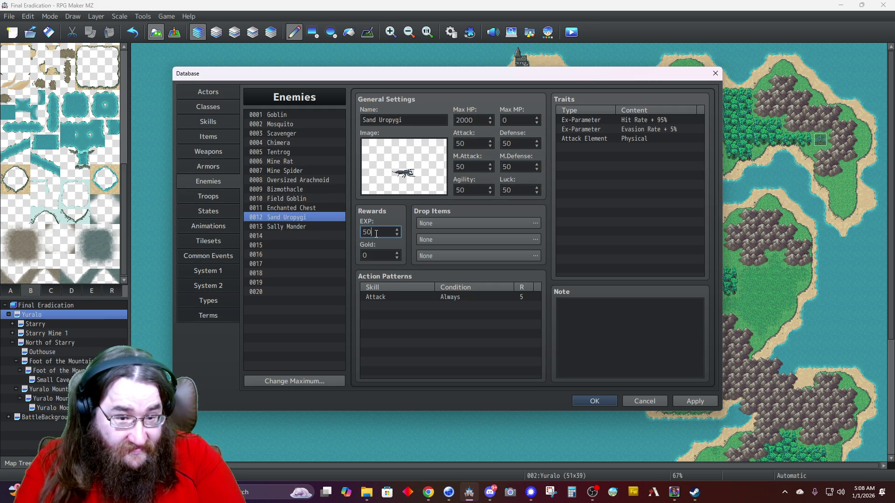
pyautogui.press('Tab')
pyautogui.write('20')
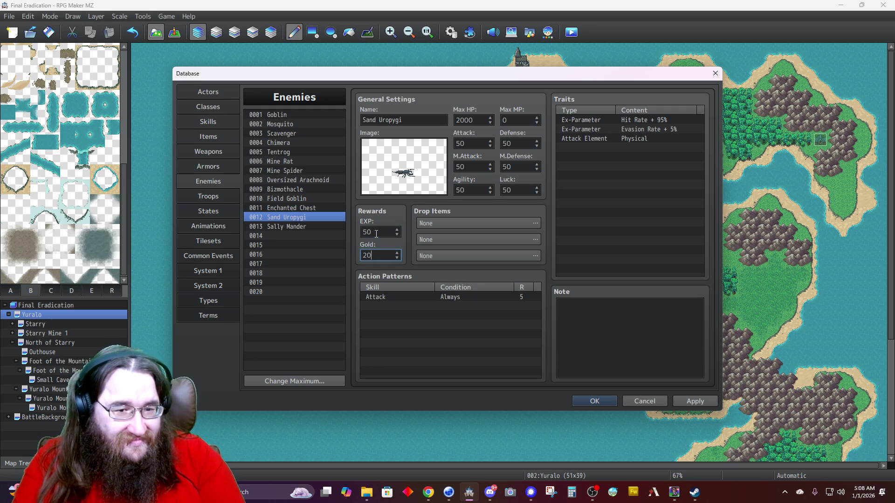
pyautogui.click(299, 228)
pyautogui.doubleClick(382, 231)
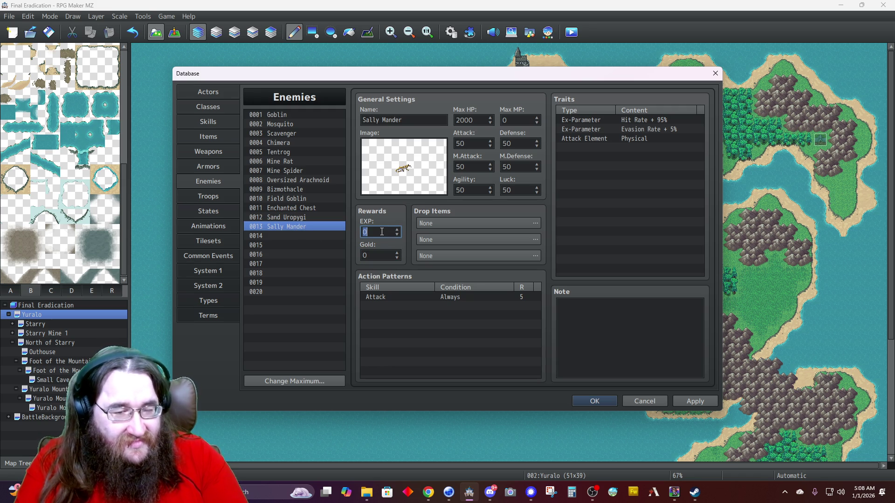
pyautogui.write('40')
pyautogui.press('Tab')
pyautogui.write('10')
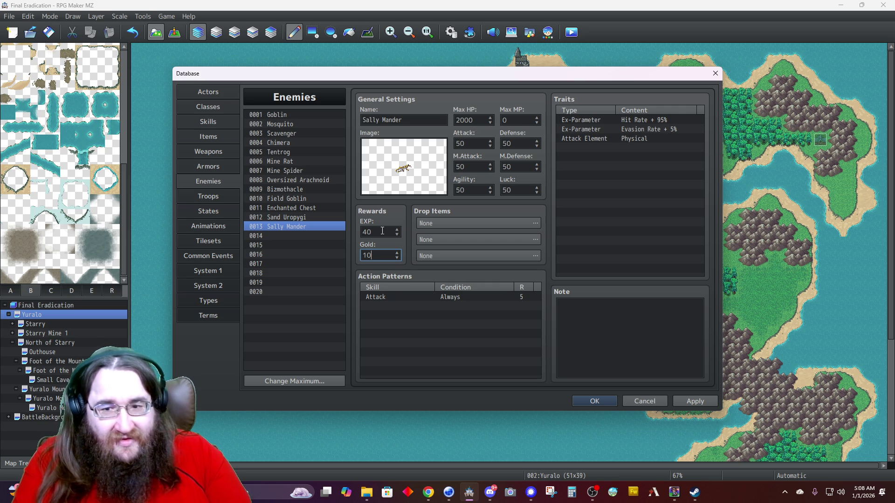
pyautogui.click(211, 198)
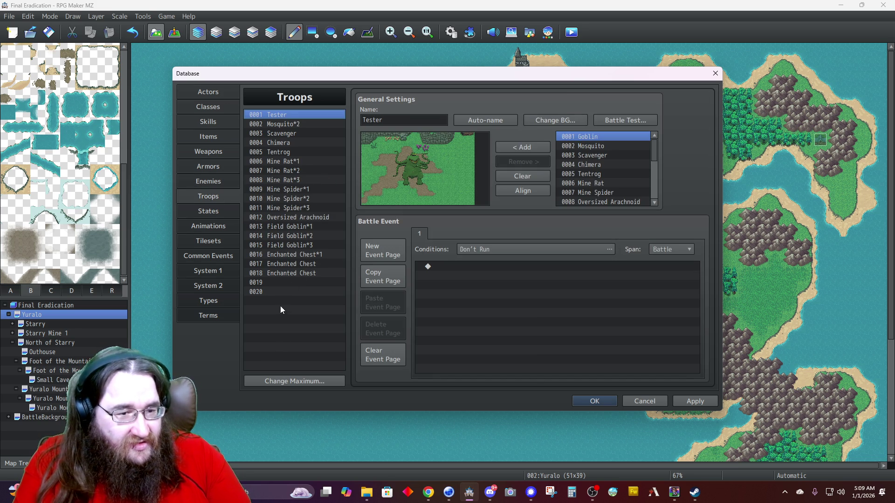
# Change the troop maximum to 24 and select troop 0019's Name field
pyautogui.click(283, 381)
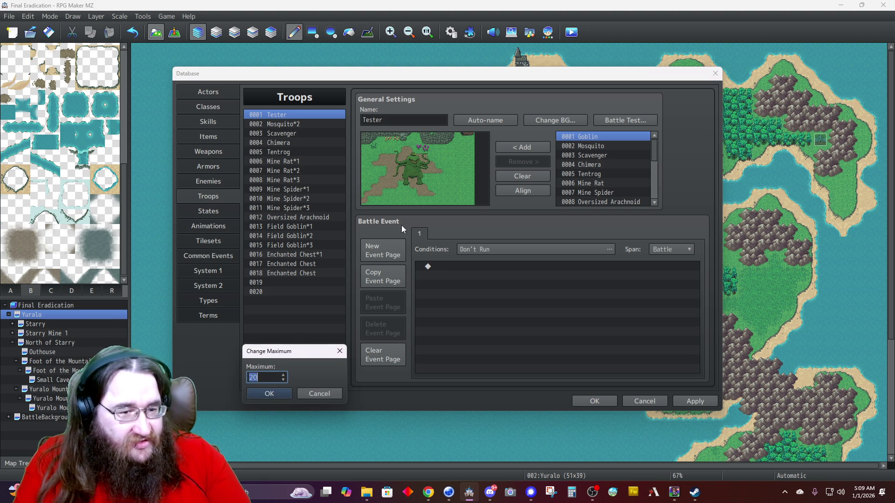
pyautogui.write('24')
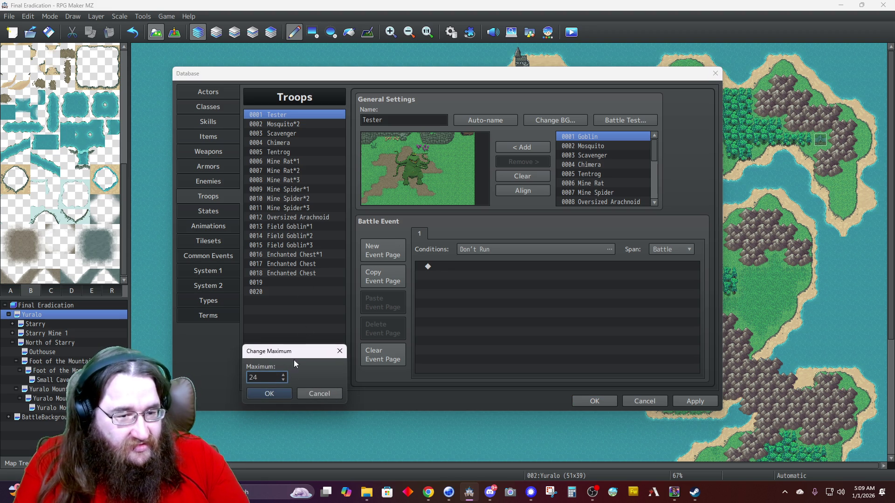
pyautogui.click(272, 394)
pyautogui.click(281, 284)
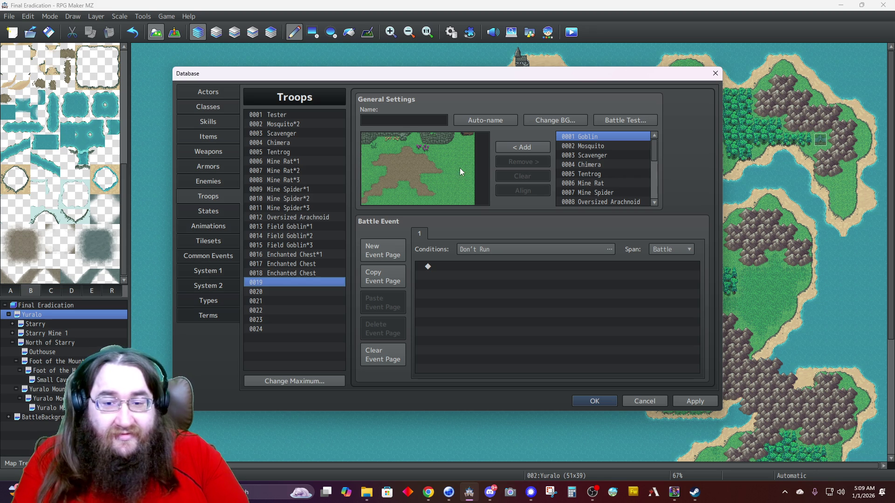
pyautogui.click(213, 182)
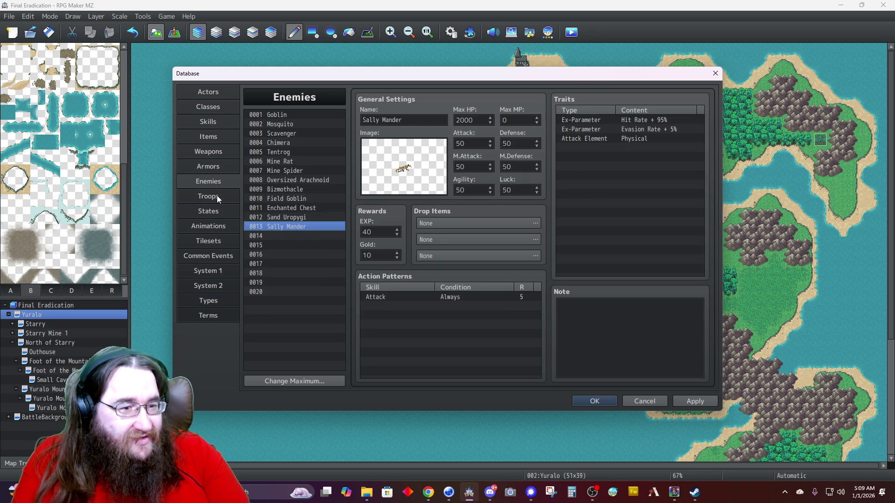
pyautogui.click(217, 196)
pyautogui.click(384, 122)
pyautogui.write('Sand Uropygi')
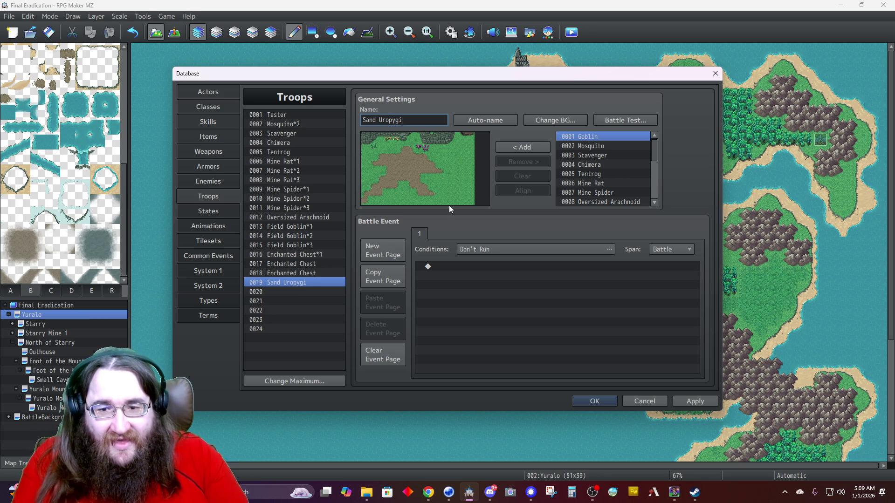
# Add Sand Uropygi to troop 0019 and paste copies into troops 0020 and 0021
pyautogui.scroll(-5, 597, 184)
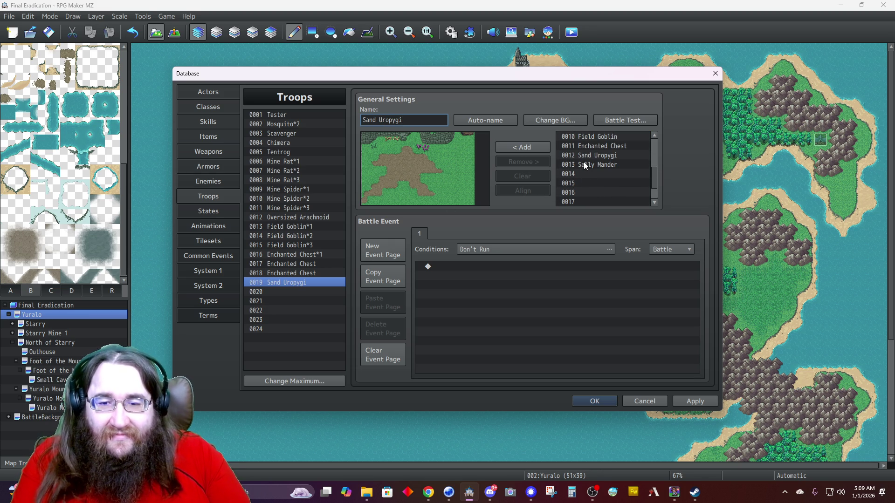
pyautogui.click(580, 156)
pyautogui.moveTo(428, 192); pyautogui.dragTo(412, 178)
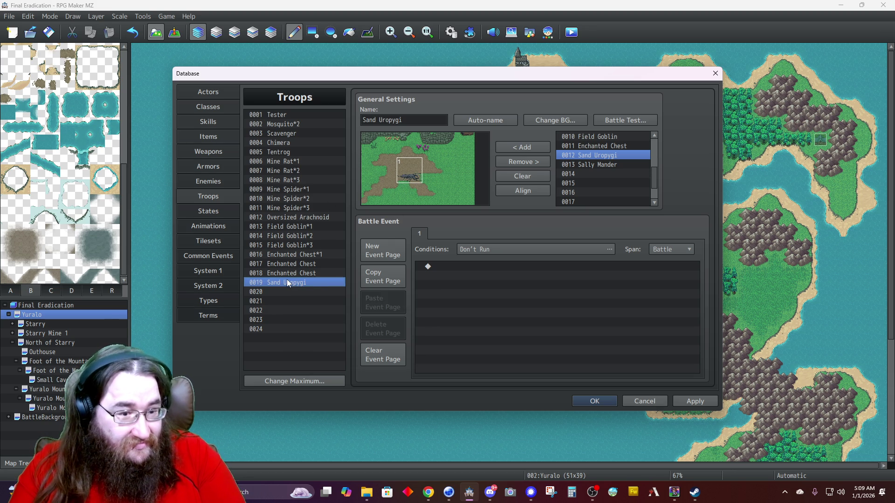
pyautogui.press('Down')
pyautogui.hotkey('ctrl', 'v')
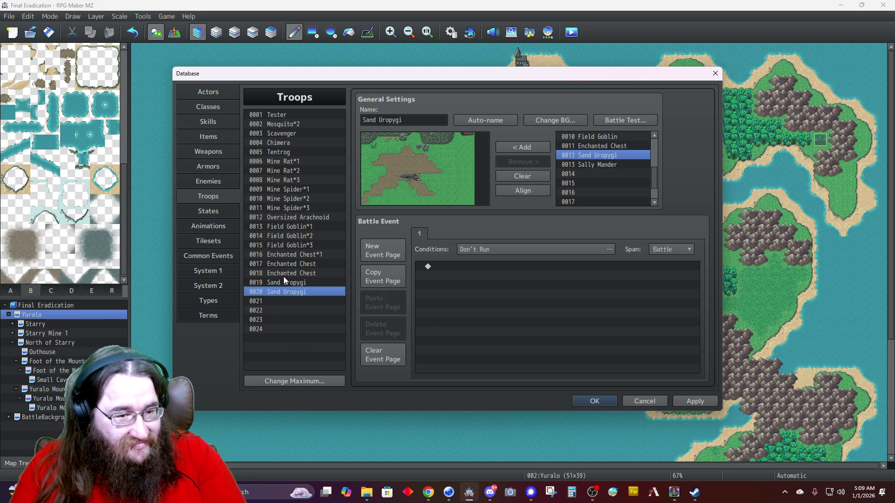
pyautogui.press('Down')
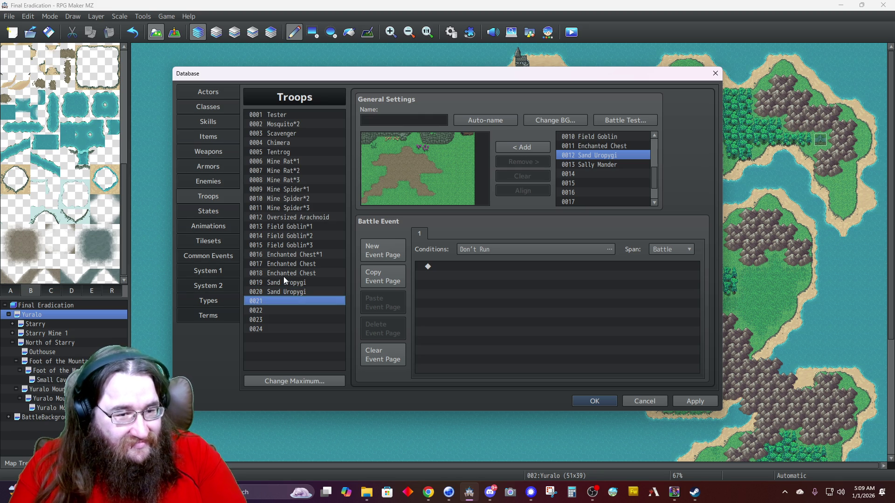
pyautogui.hotkey('ctrl', 'v')
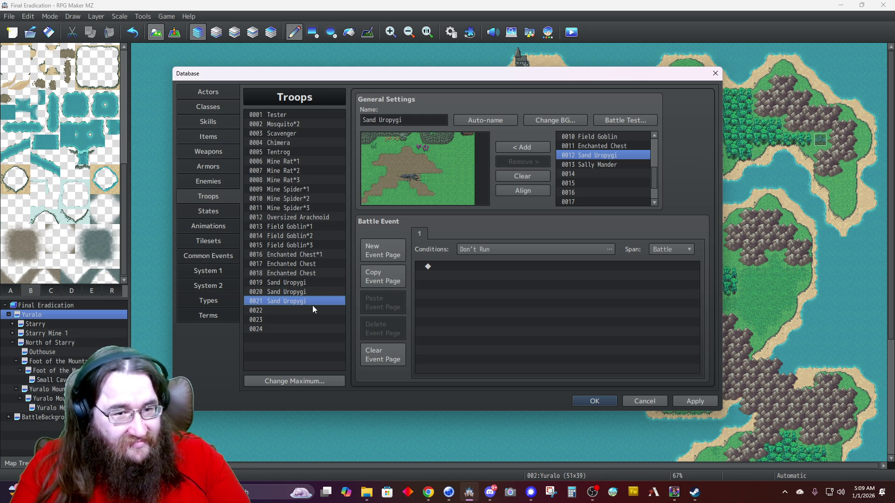
# Make troop 0022 a Sally Mander troop, copy it to 0023 and 0024, and close the Database
pyautogui.press('Down')
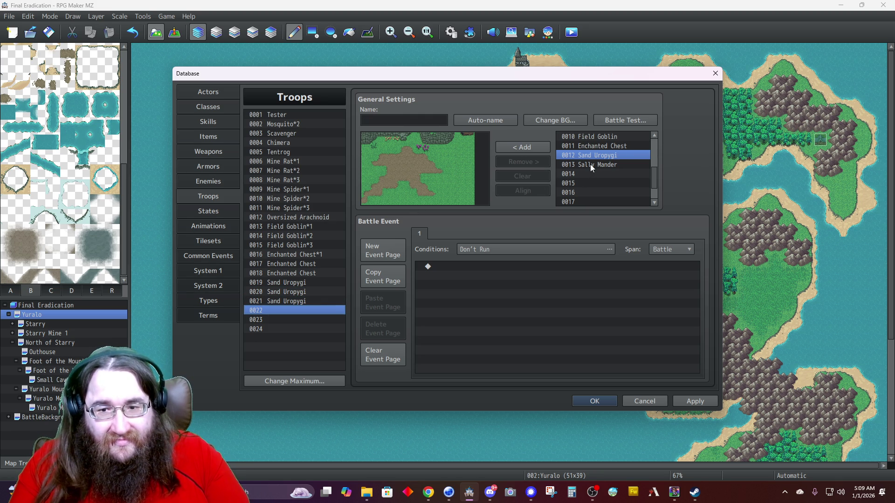
pyautogui.doubleClick(590, 165)
pyautogui.click(393, 123)
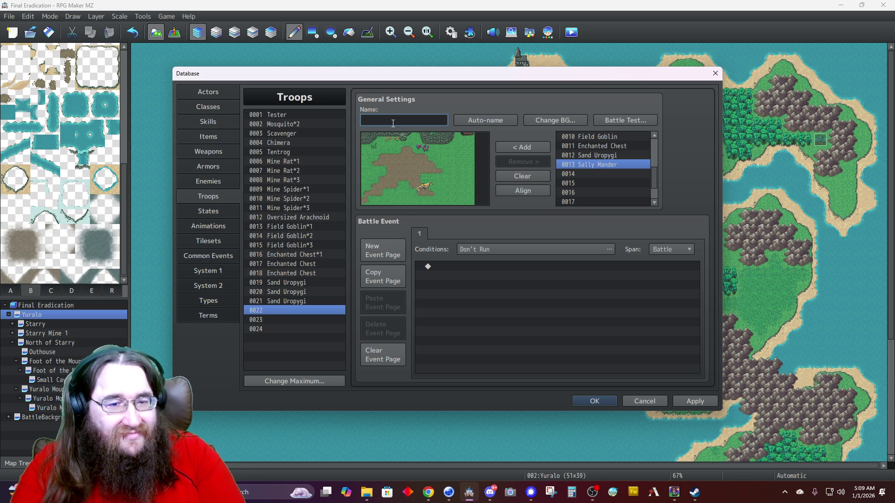
pyautogui.write('SallyMander')
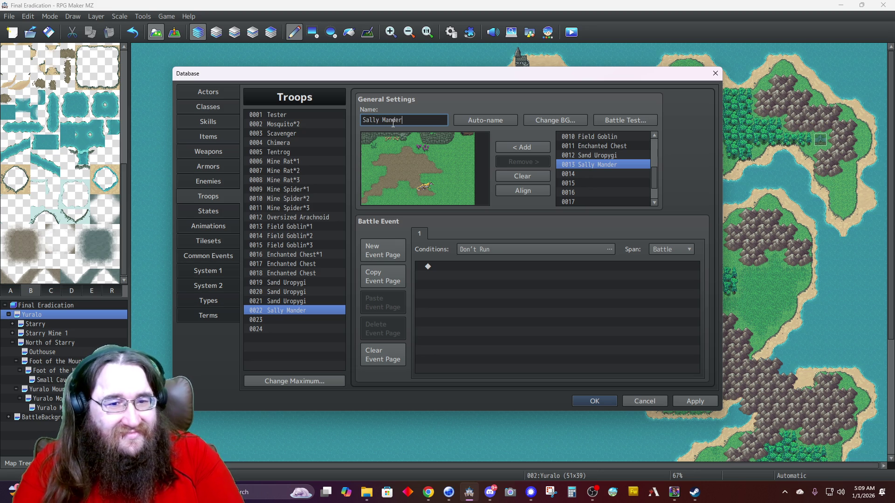
pyautogui.moveTo(425, 193); pyautogui.dragTo(411, 178)
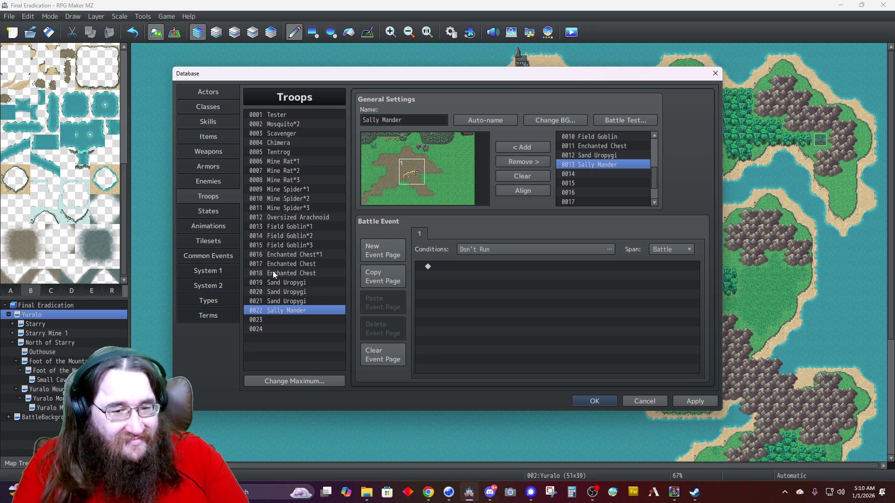
pyautogui.hotkey('ctrl', 'c')
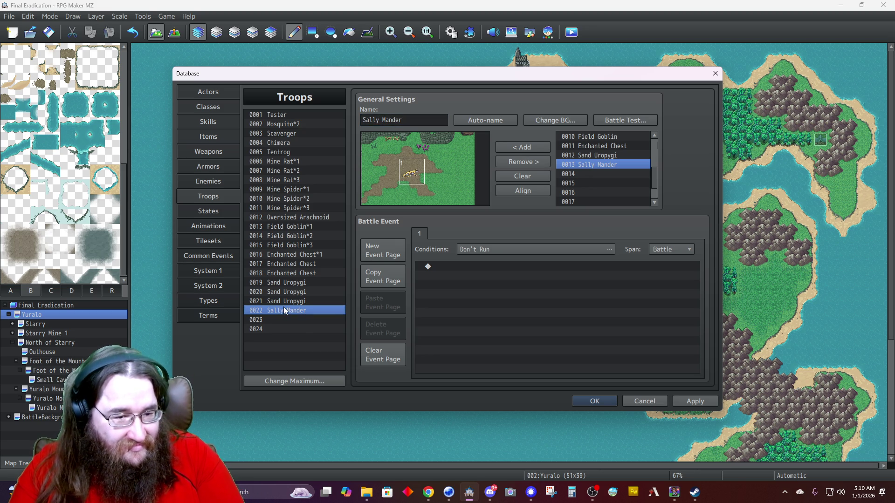
pyautogui.press('Down')
pyautogui.hotkey('ctrl', 'v')
pyautogui.press('Down')
pyautogui.hotkey('ctrl', 'v')
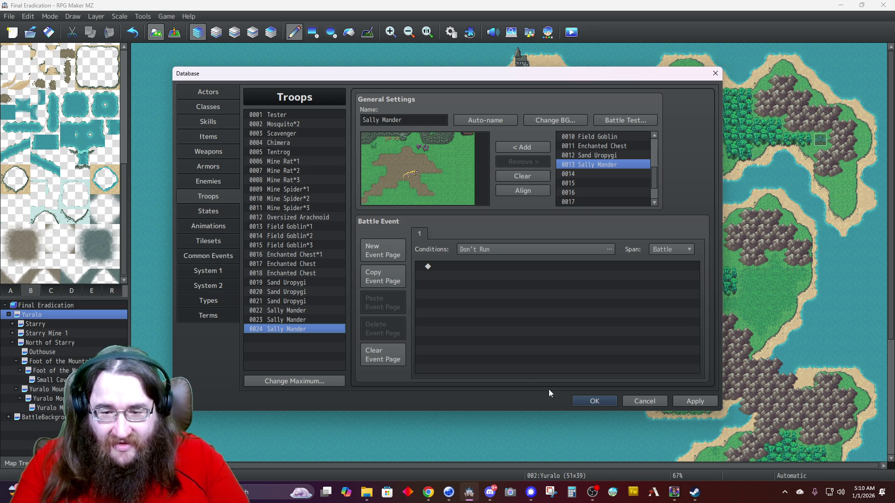
pyautogui.click(594, 401)
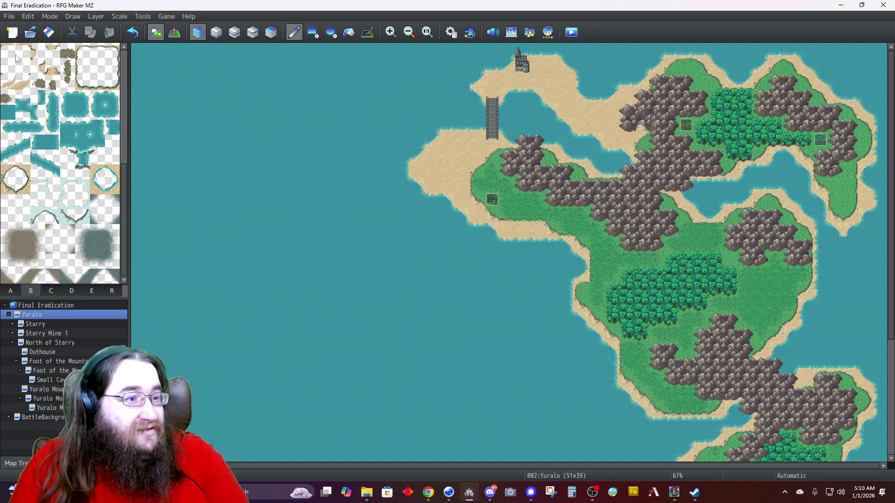
# Save the project and bring up the BattleBackgrounds map's options
pyautogui.hotkey('ctrl', 's')
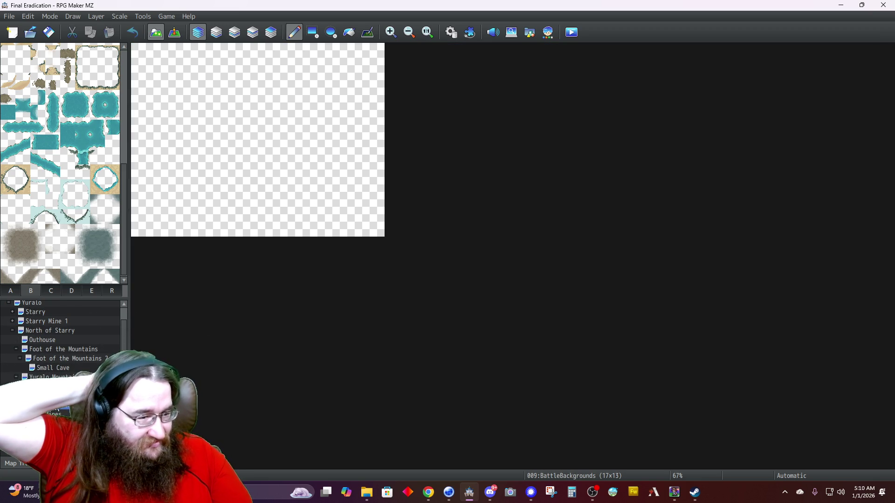
pyautogui.rightClick(46, 334)
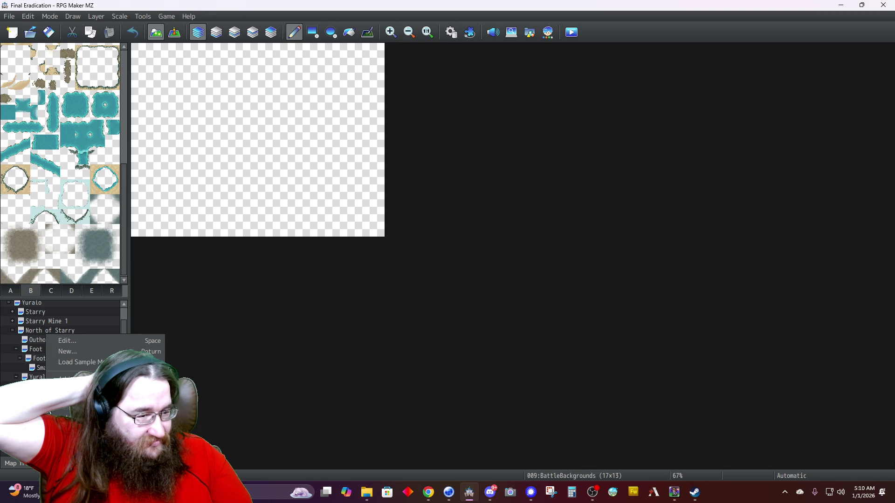
# Create a map named Desert under BattleBackgrounds, keeping the 0001 Overworld tileset
pyautogui.click(78, 352)
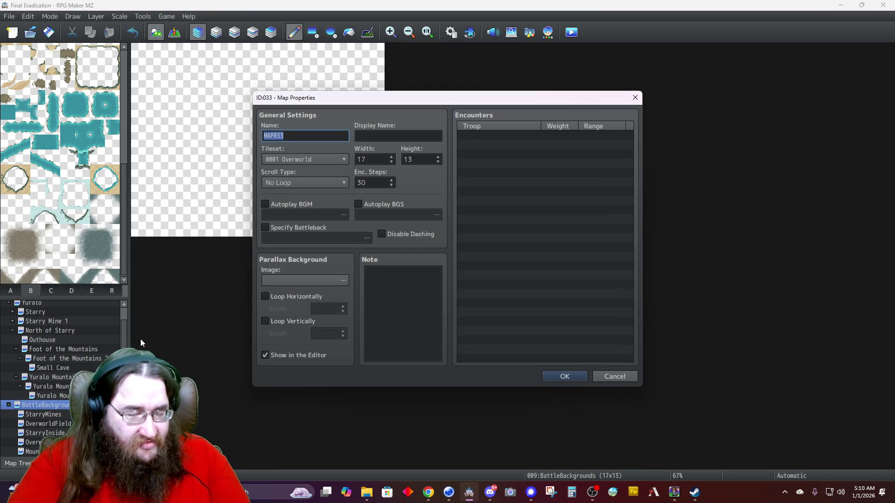
pyautogui.write('D')
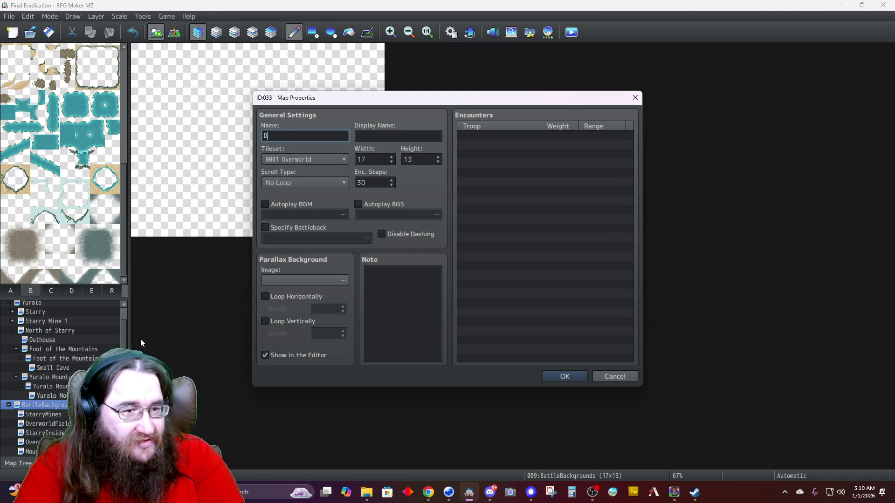
pyautogui.write('esert')
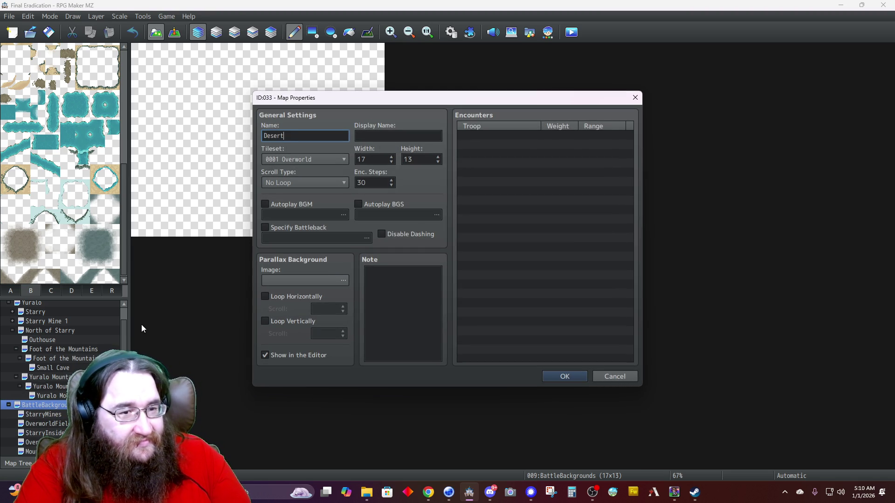
pyautogui.click(307, 158)
pyautogui.click(297, 181)
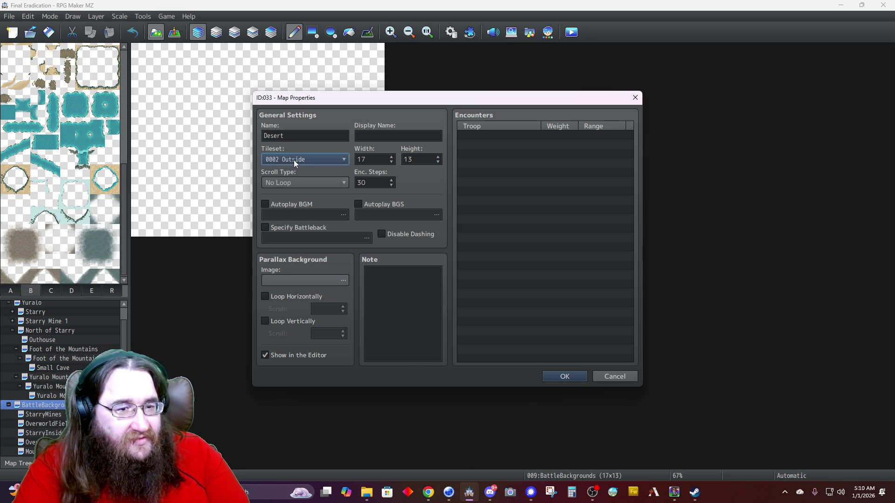
pyautogui.click(293, 160)
pyautogui.click(295, 172)
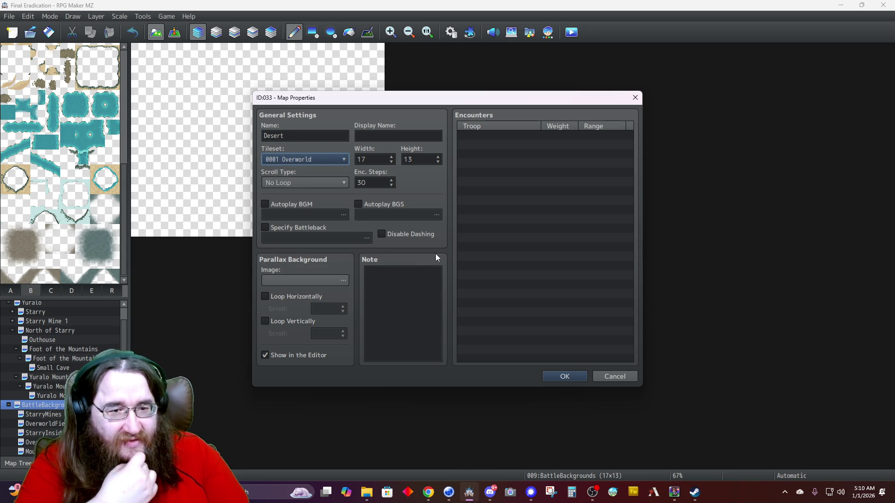
pyautogui.click(565, 375)
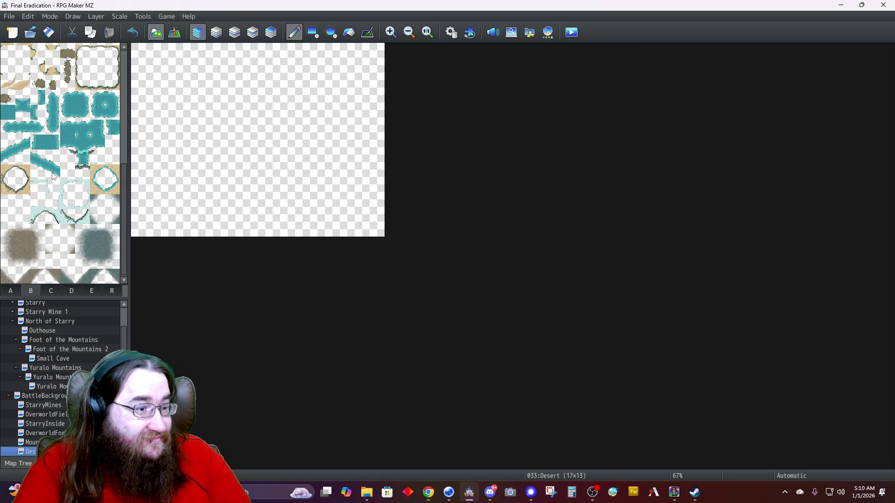
# Fill the Desert map below the top rows with the sand autotile as a rectangle
pyautogui.click(8, 292)
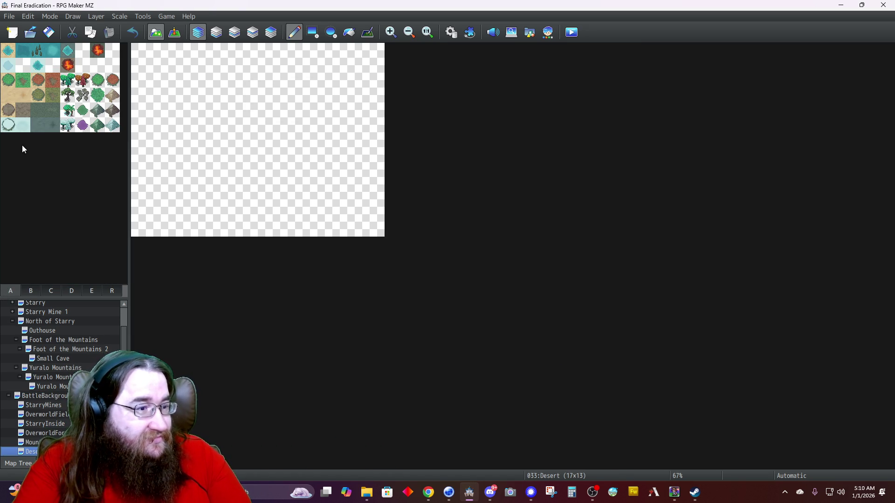
pyautogui.click(13, 92)
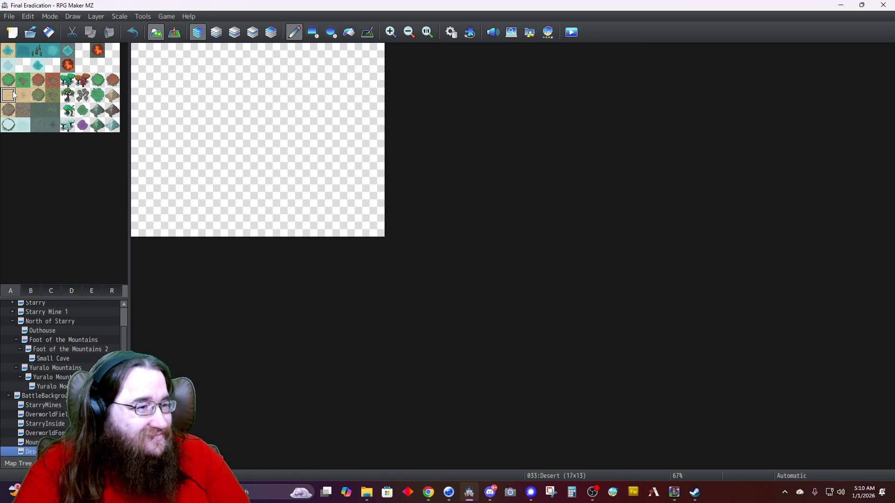
pyautogui.click(313, 34)
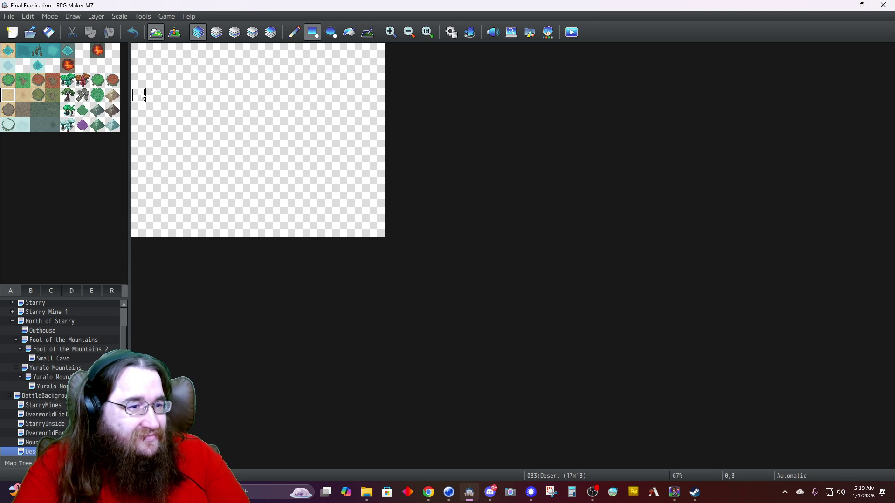
pyautogui.moveTo(280, 214)
pyautogui.mouseDown()
pyautogui.moveTo(348, 291)
pyautogui.moveTo(394, 293)
pyautogui.mouseUp()
# Add sand edge tiles from tab B along the upper rows of the map
pyautogui.click(31, 290)
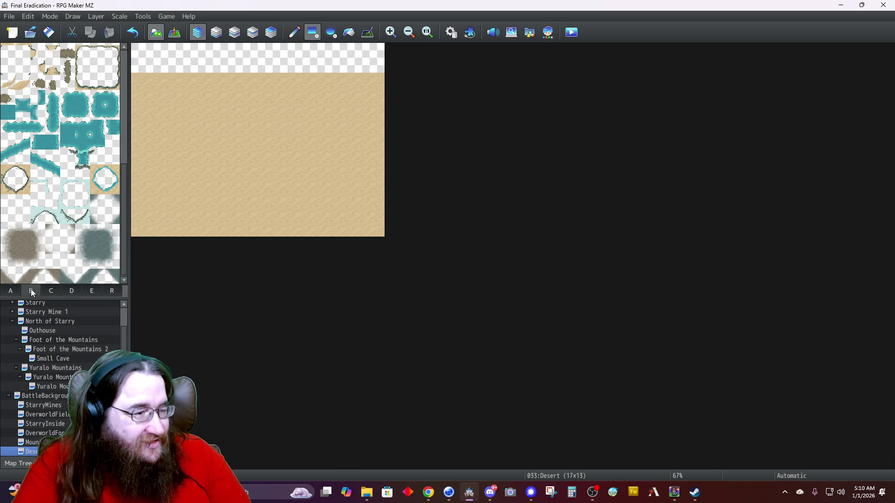
pyautogui.scroll(5, 51, 224)
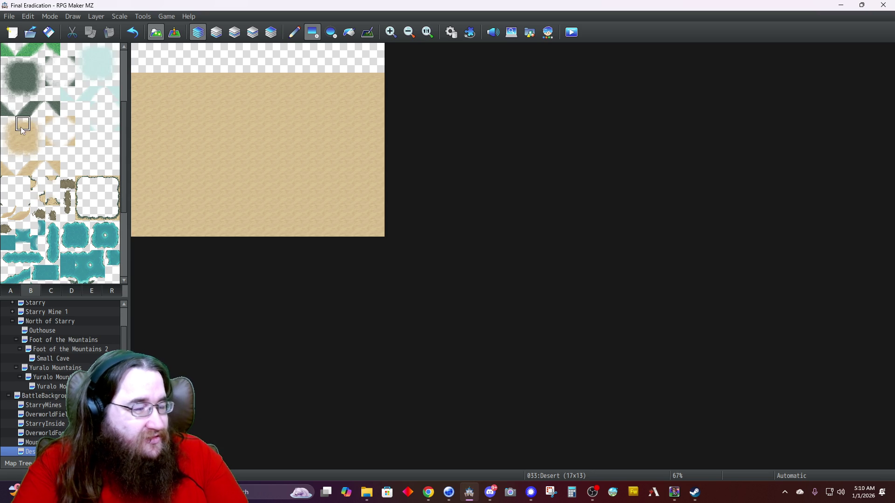
pyautogui.click(137, 68)
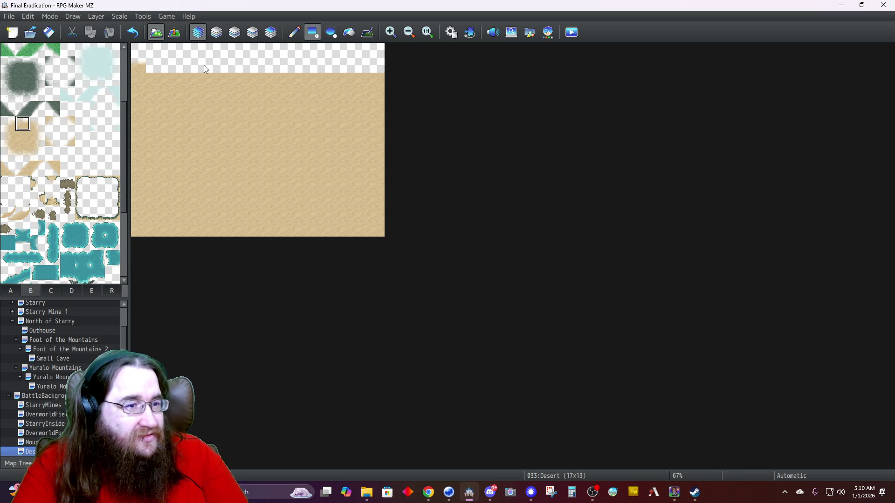
pyautogui.moveTo(314, 69); pyautogui.dragTo(375, 66)
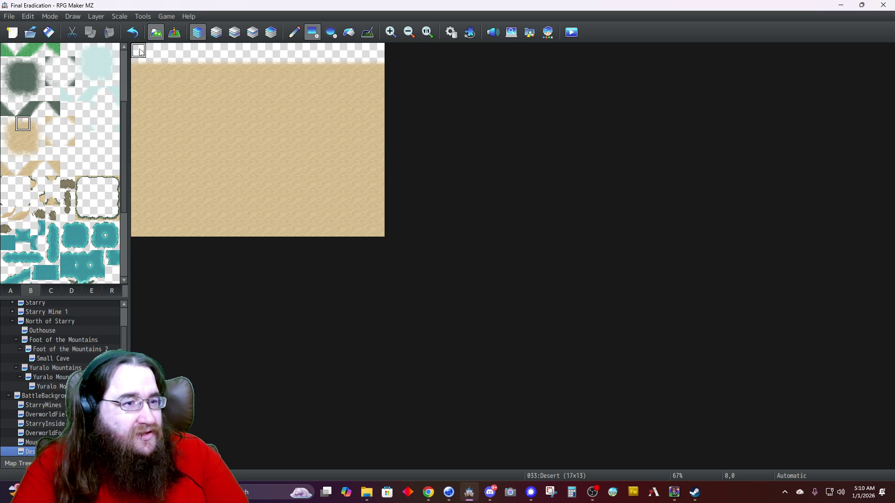
pyautogui.rightClick(380, 77)
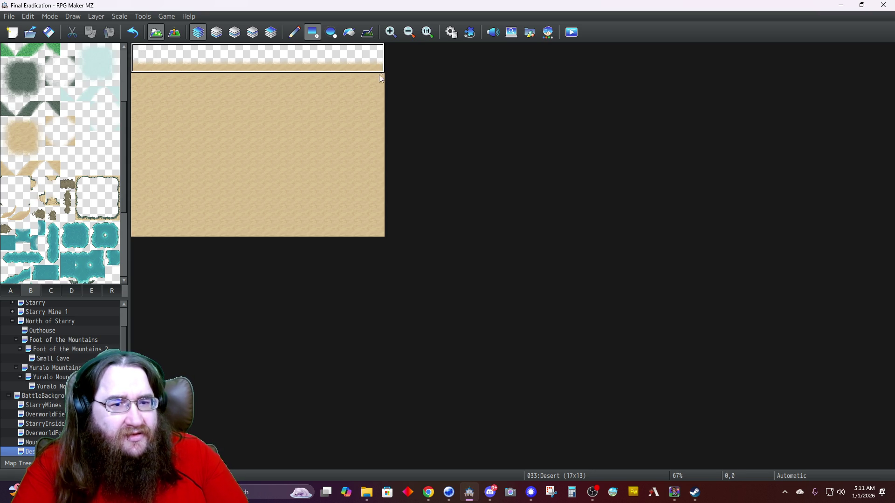
# Paint the second row back to empty with the pencil so the top strip is clear
pyautogui.click(294, 32)
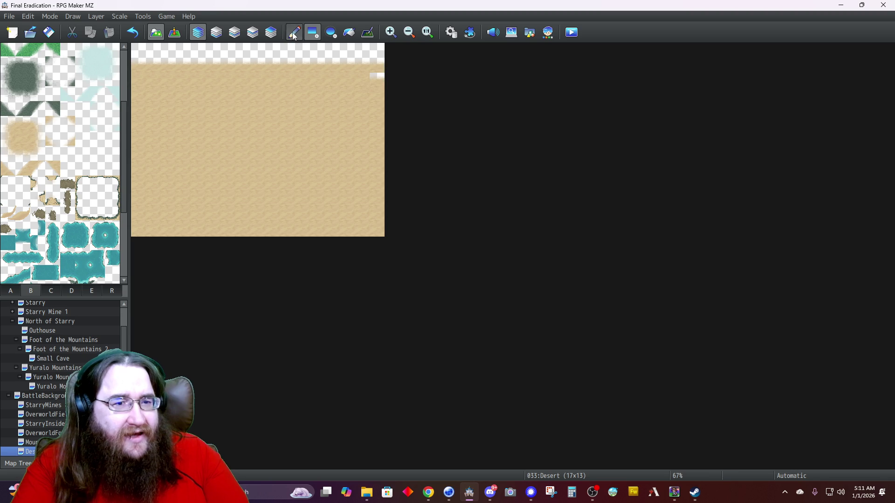
pyautogui.moveTo(359, 76); pyautogui.dragTo(138, 71)
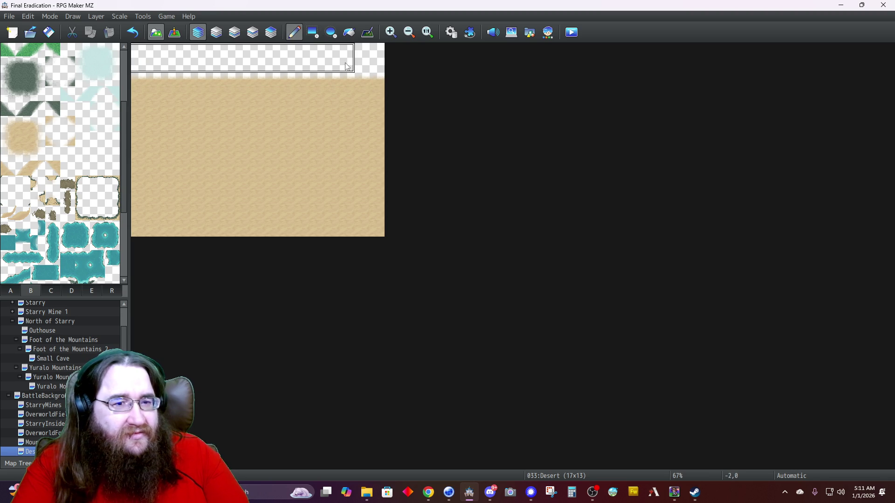
pyautogui.rightClick(31, 453)
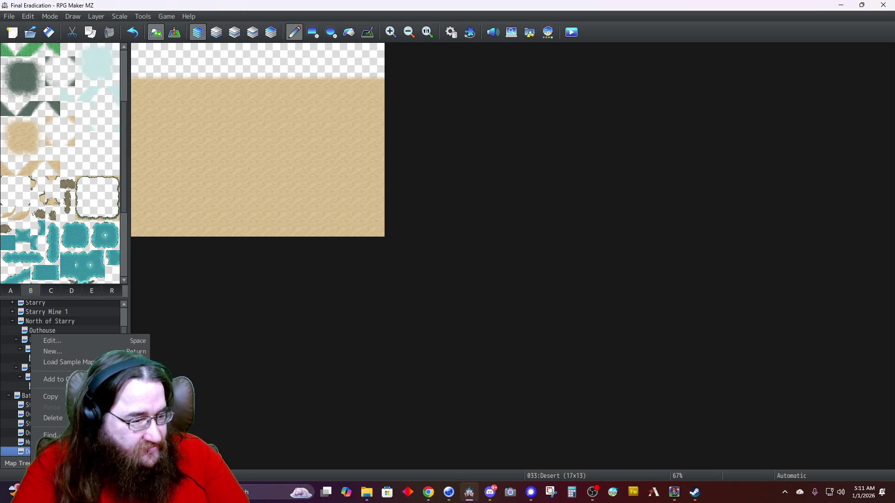
pyautogui.click(214, 368)
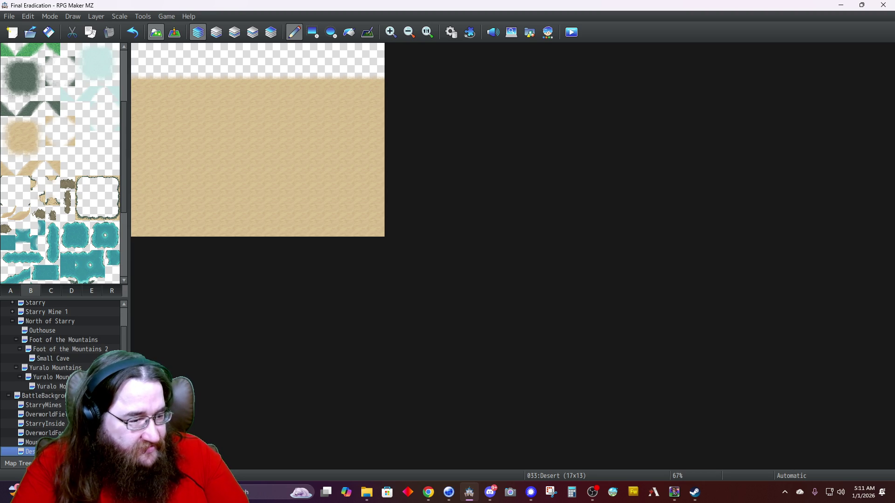
pyautogui.rightClick(36, 335)
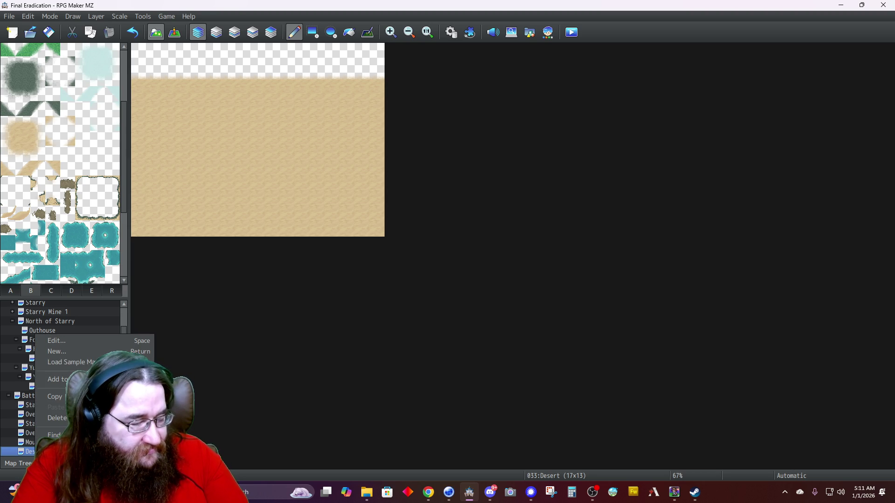
# Set BlueSky as the Desert map's parallax background image in its properties
pyautogui.click(63, 341)
pyautogui.click(315, 280)
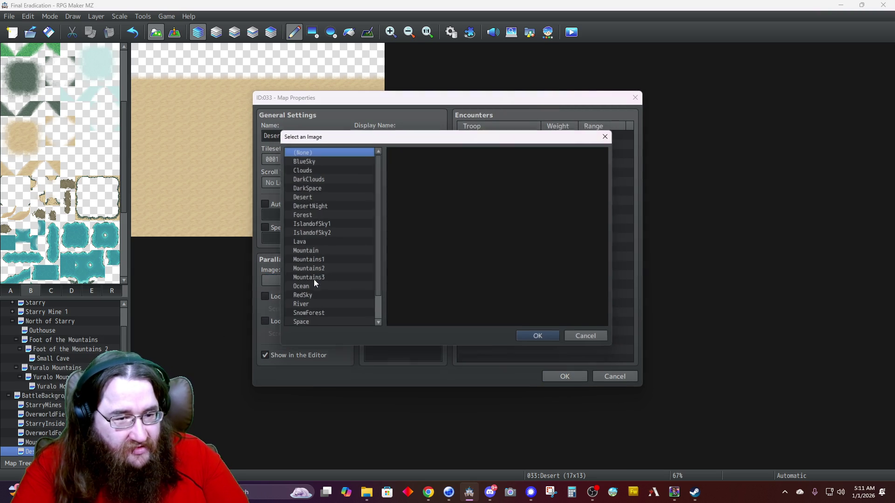
pyautogui.click(308, 161)
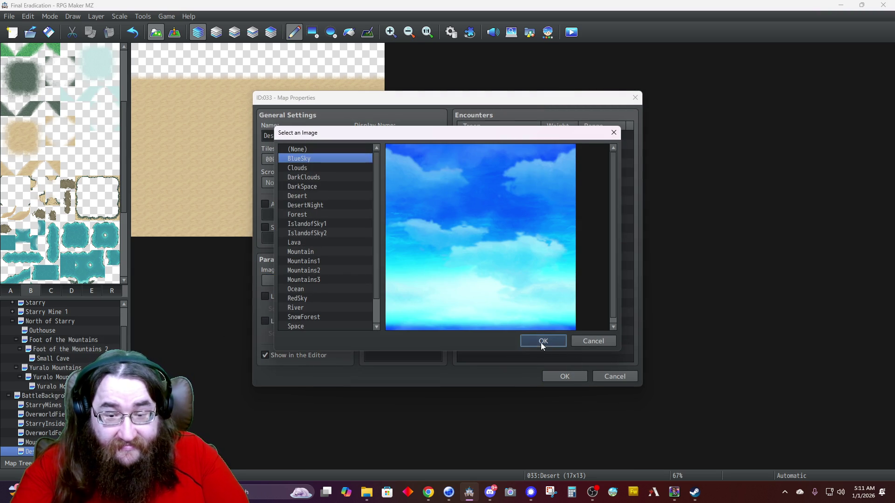
pyautogui.click(541, 341)
pyautogui.click(552, 377)
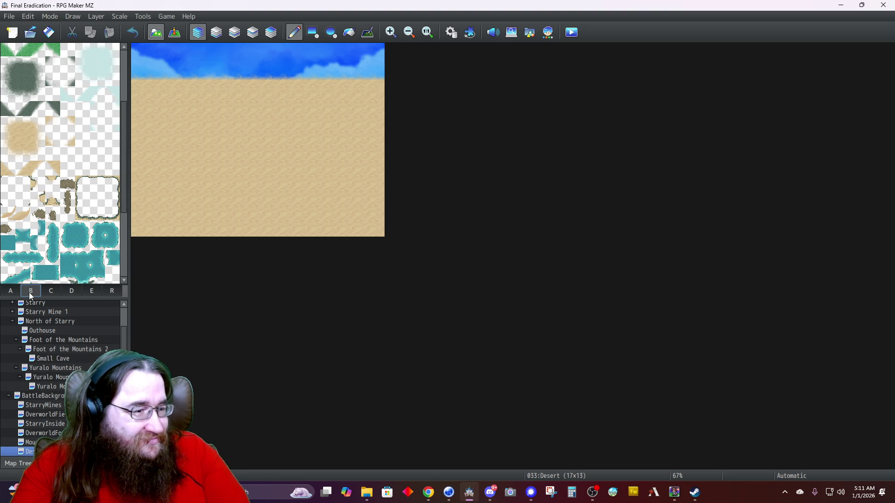
# Flip through the tileset pages, ending on the water and sand page
pyautogui.click(50, 293)
pyautogui.click(71, 292)
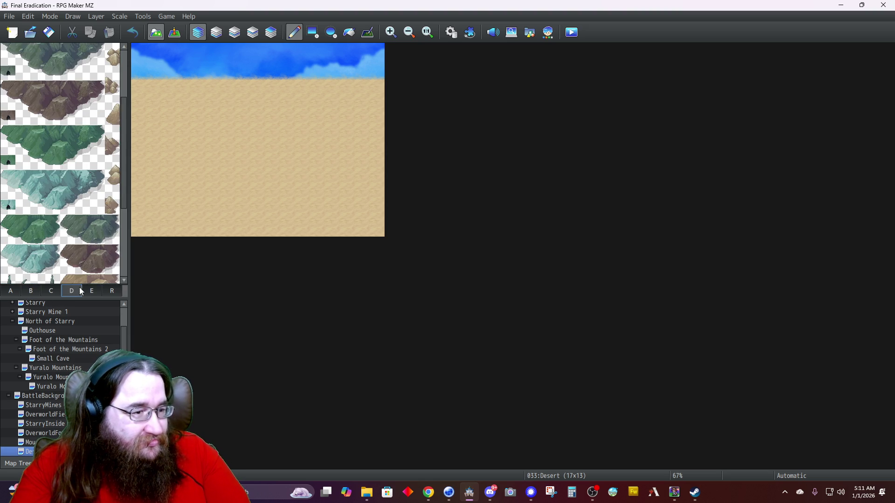
pyautogui.click(92, 292)
pyautogui.scroll(4, 70, 244)
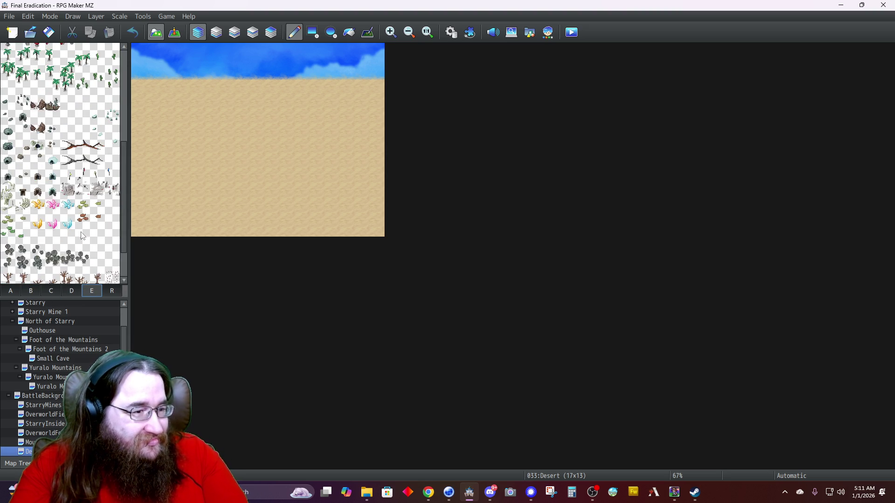
pyautogui.click(111, 292)
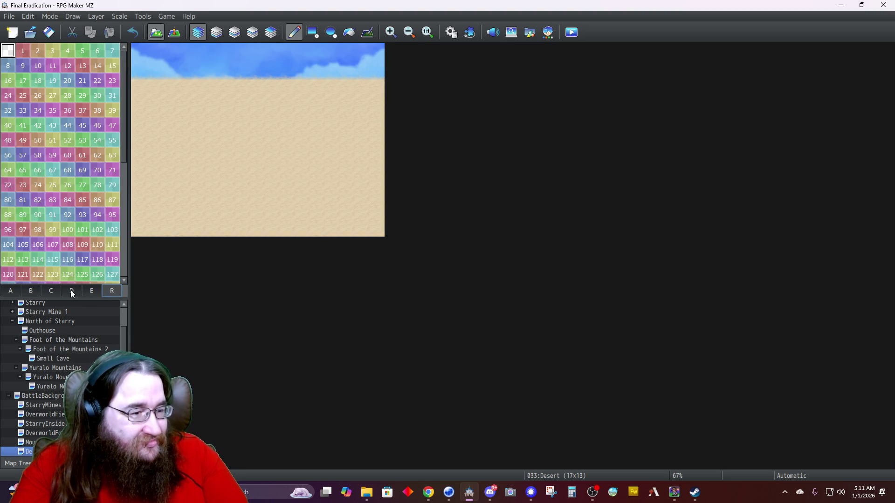
pyautogui.click(72, 292)
pyautogui.click(48, 294)
pyautogui.click(35, 295)
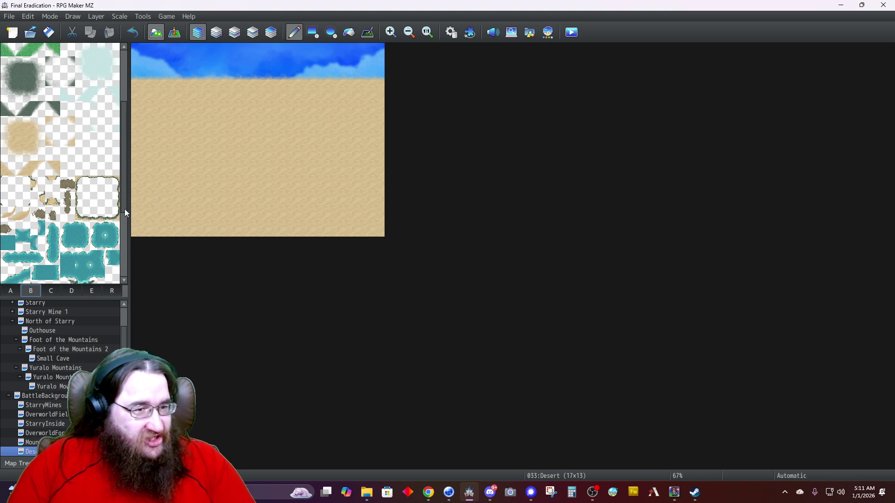
# Save the Desert map as an image into the MapImages folder
pyautogui.rightClick(34, 335)
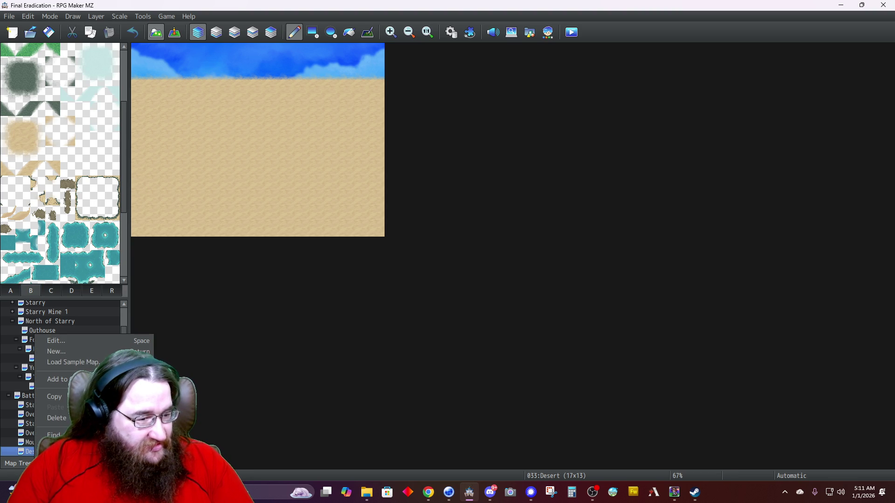
pyautogui.click(60, 448)
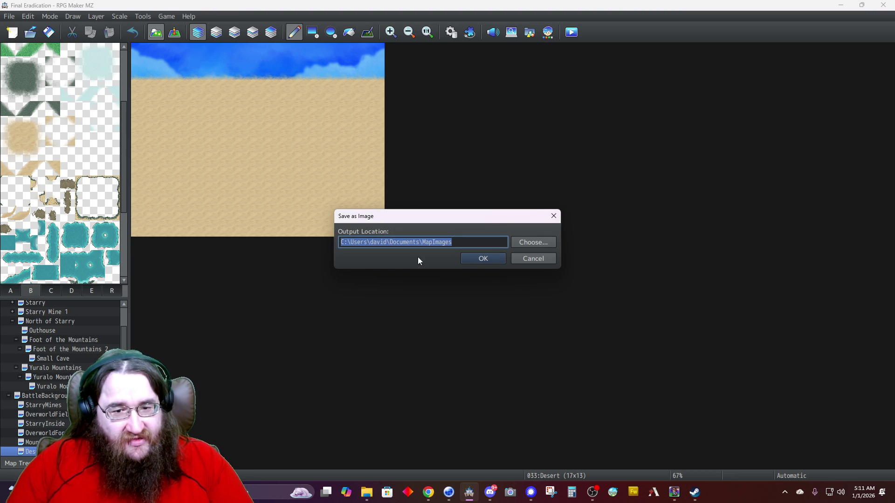
pyautogui.click(493, 264)
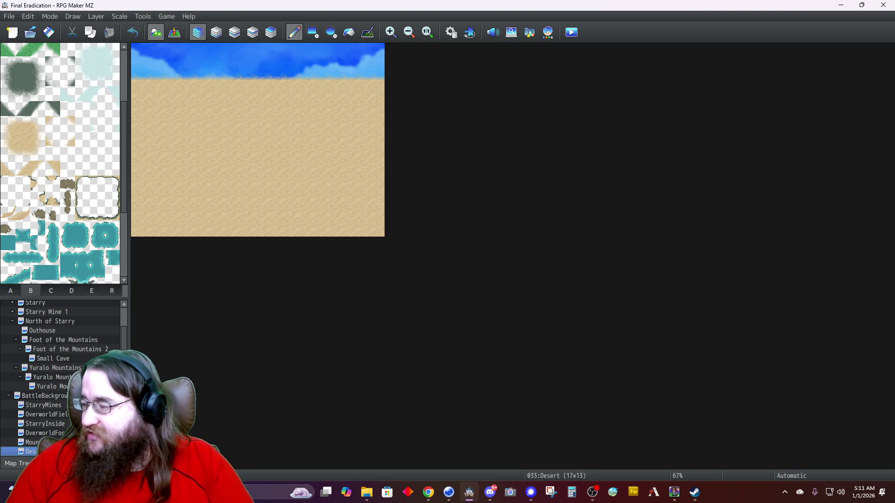
pyautogui.press('super+e')
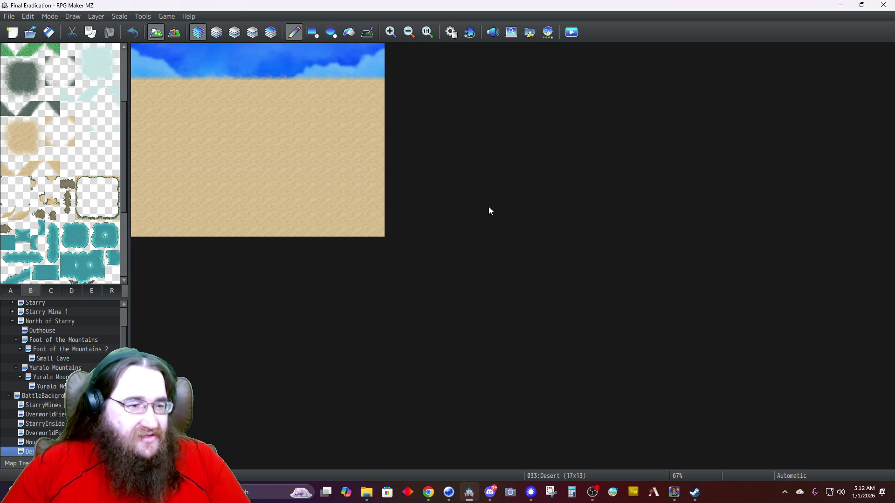
pyautogui.scroll(1, 45, 366)
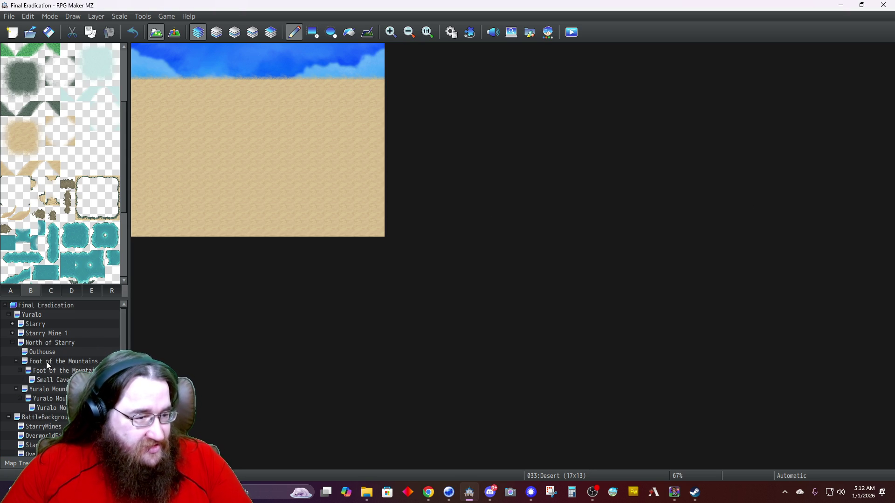
# Open the Yuralo world map and select region 3 in the R tab
pyautogui.rightClick(45, 314)
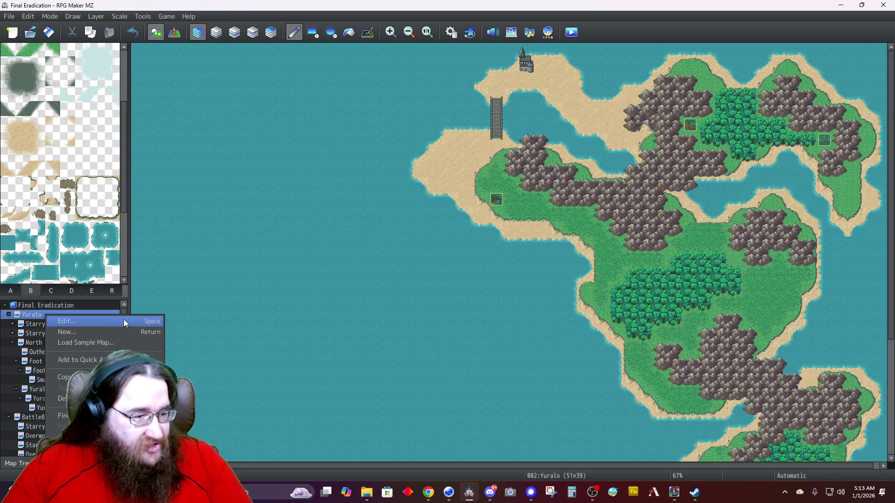
pyautogui.click(156, 37)
pyautogui.click(175, 33)
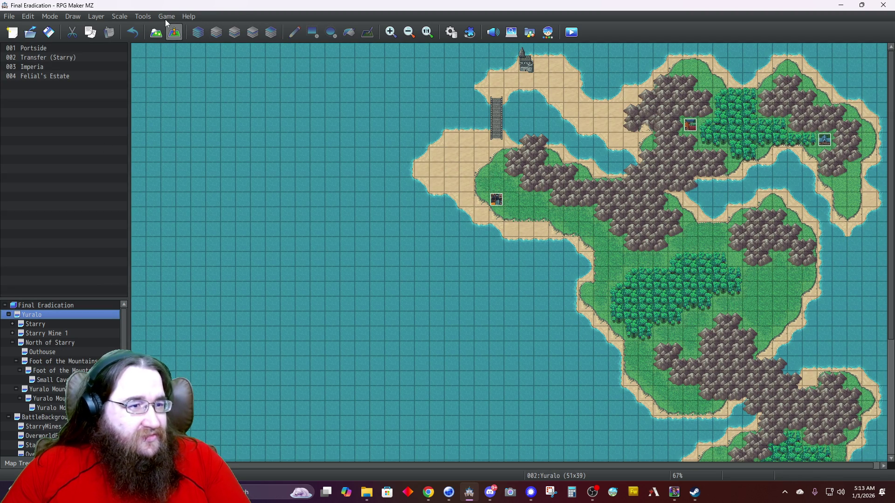
pyautogui.click(156, 32)
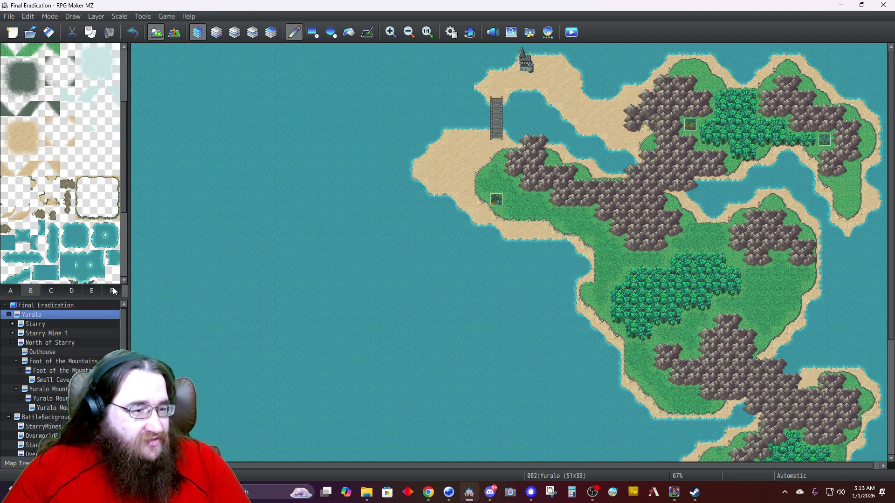
pyautogui.click(114, 290)
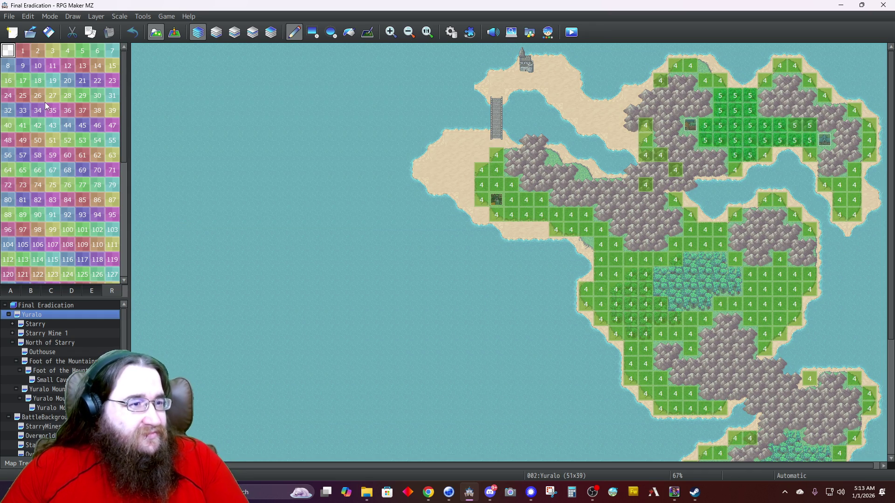
pyautogui.click(55, 54)
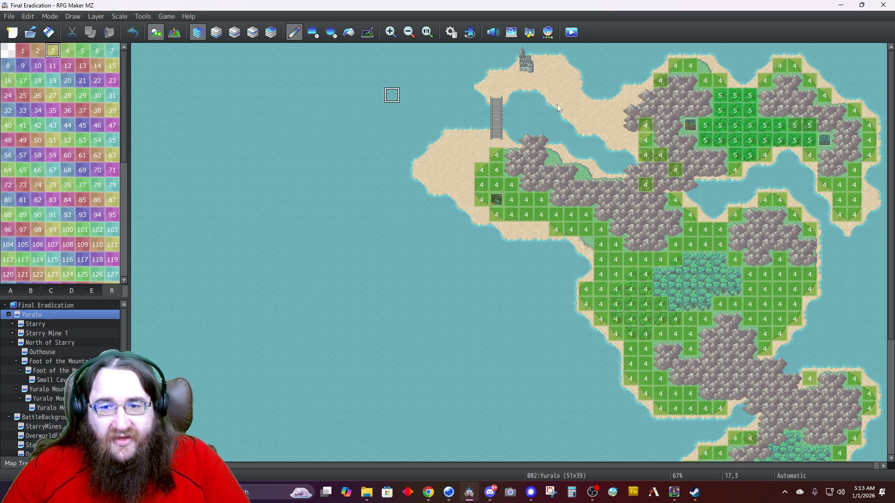
# Paint region 3 over the northern, western and eastern sand areas of Yuralo
pyautogui.moveTo(631, 96)
pyautogui.mouseDown()
pyautogui.moveTo(616, 112)
pyautogui.moveTo(615, 142)
pyautogui.moveTo(631, 141)
pyautogui.moveTo(572, 110)
pyautogui.moveTo(571, 82)
pyautogui.moveTo(554, 65)
pyautogui.moveTo(542, 70)
pyautogui.moveTo(554, 95)
pyautogui.moveTo(527, 82)
pyautogui.moveTo(497, 83)
pyautogui.mouseUp()
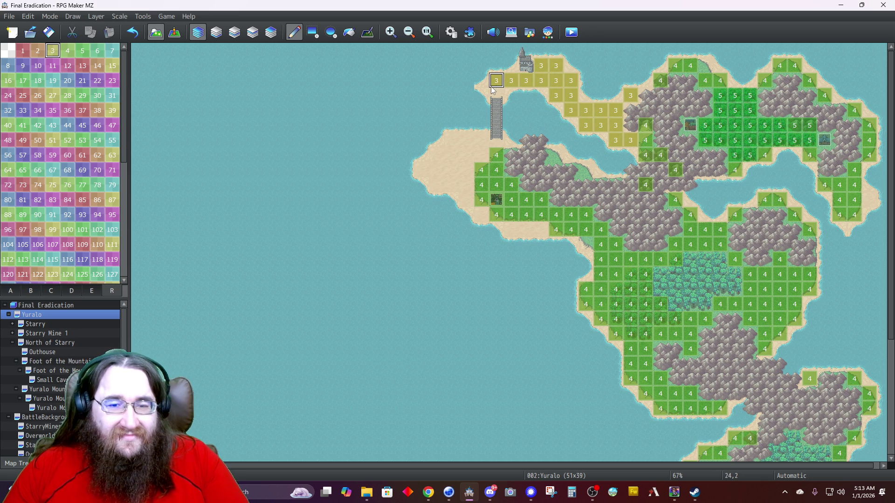
pyautogui.click(481, 140)
pyautogui.moveTo(481, 156)
pyautogui.mouseDown()
pyautogui.moveTo(466, 156)
pyautogui.moveTo(467, 141)
pyautogui.moveTo(424, 169)
pyautogui.moveTo(437, 184)
pyautogui.moveTo(452, 185)
pyautogui.moveTo(455, 173)
pyautogui.moveTo(468, 180)
pyautogui.moveTo(479, 222)
pyautogui.moveTo(511, 234)
pyautogui.moveTo(539, 227)
pyautogui.moveTo(510, 229)
pyautogui.mouseUp()
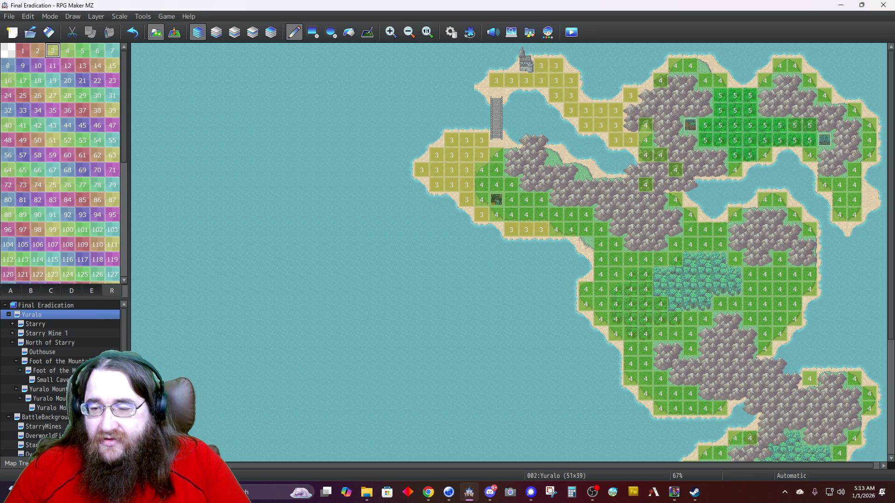
pyautogui.click(868, 202)
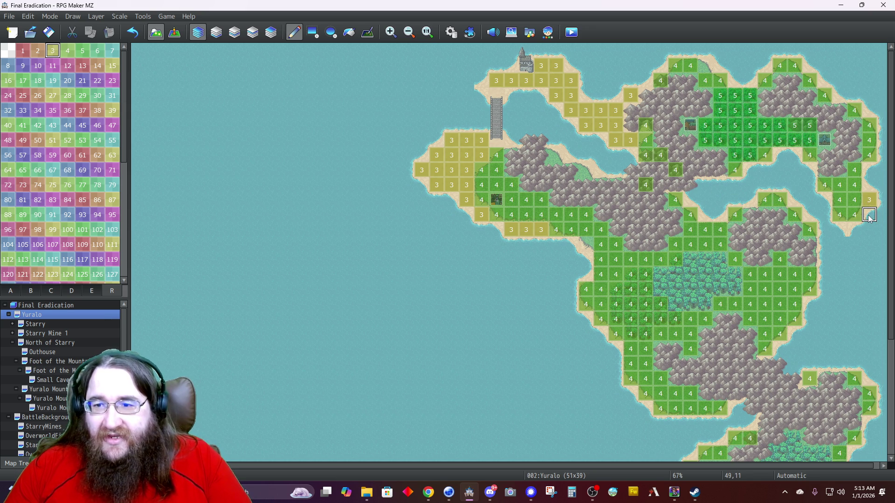
pyautogui.scroll(-5, 772, 240)
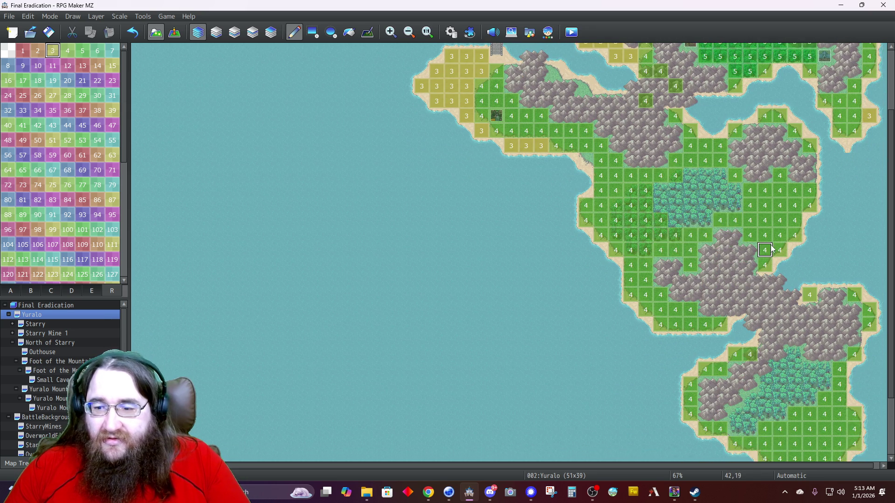
pyautogui.scroll(4, 760, 242)
pyautogui.scroll(-1, 746, 235)
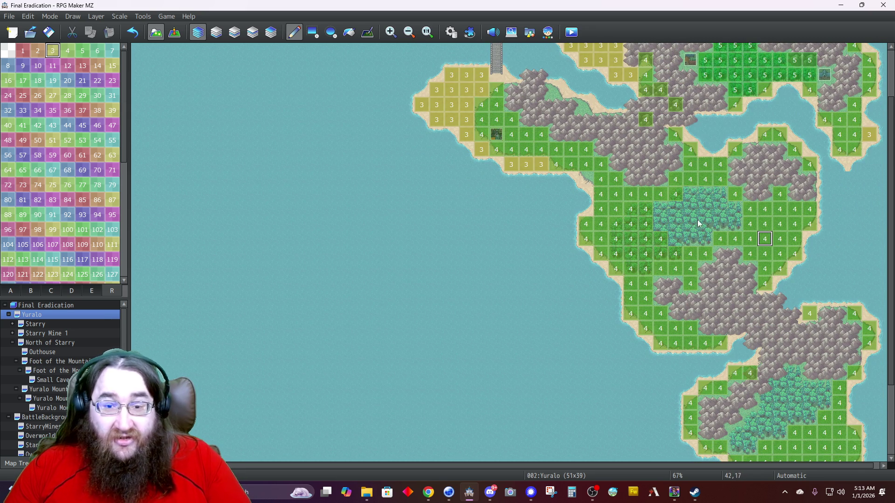
pyautogui.scroll(2, 743, 231)
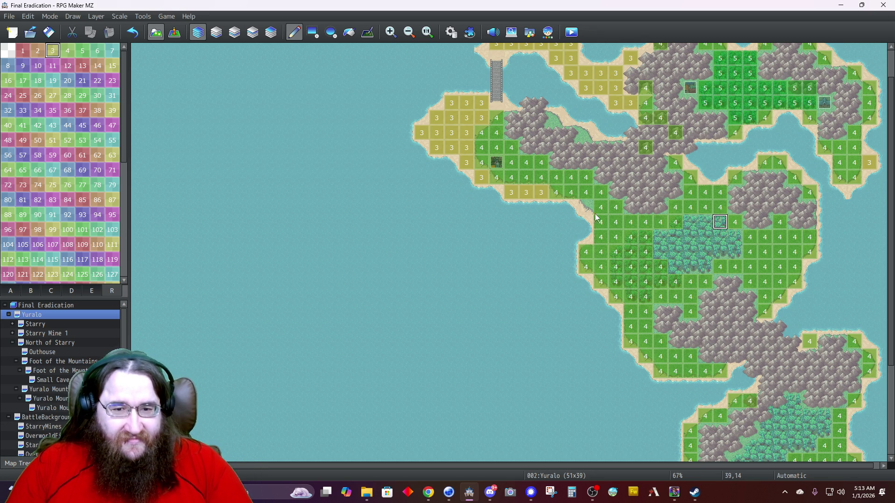
pyautogui.scroll(2, 515, 208)
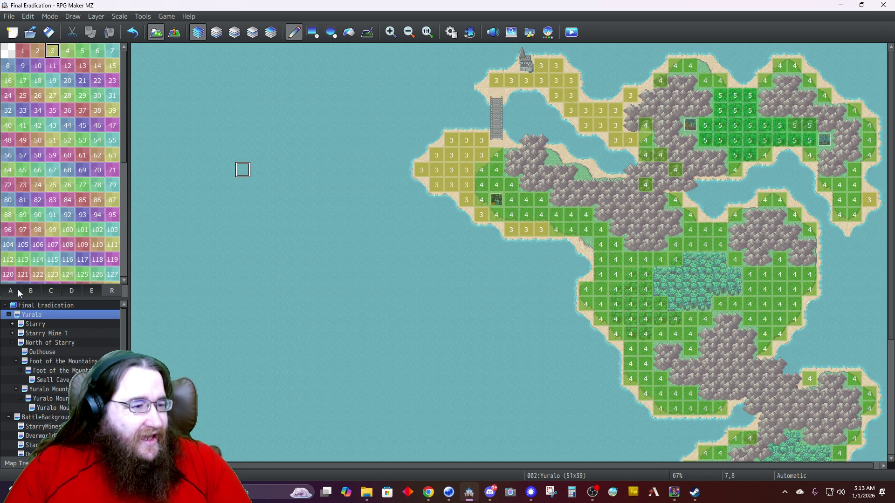
pyautogui.press('F5')
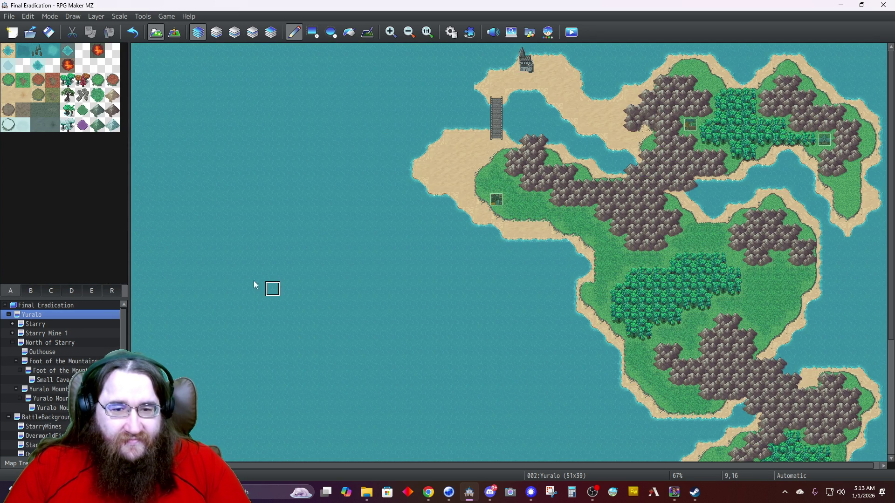
# Open the Yuralo map's properties
pyautogui.scroll(-1, 15, 412)
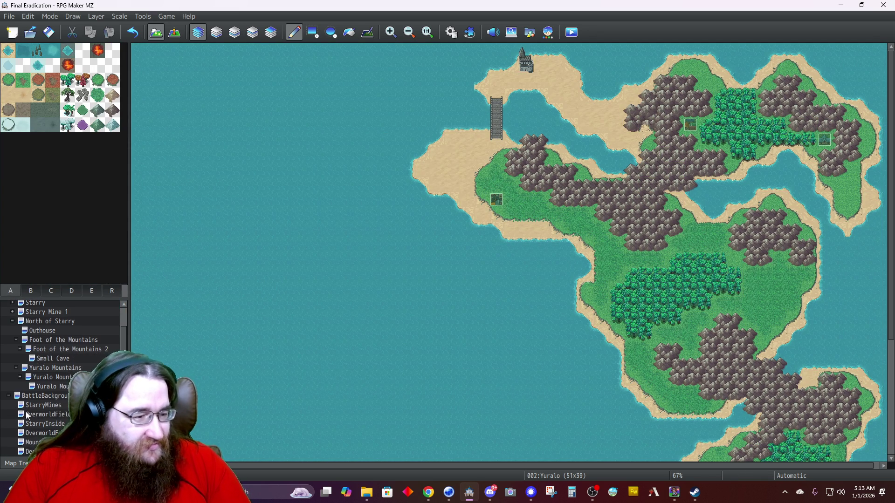
pyautogui.click(23, 452)
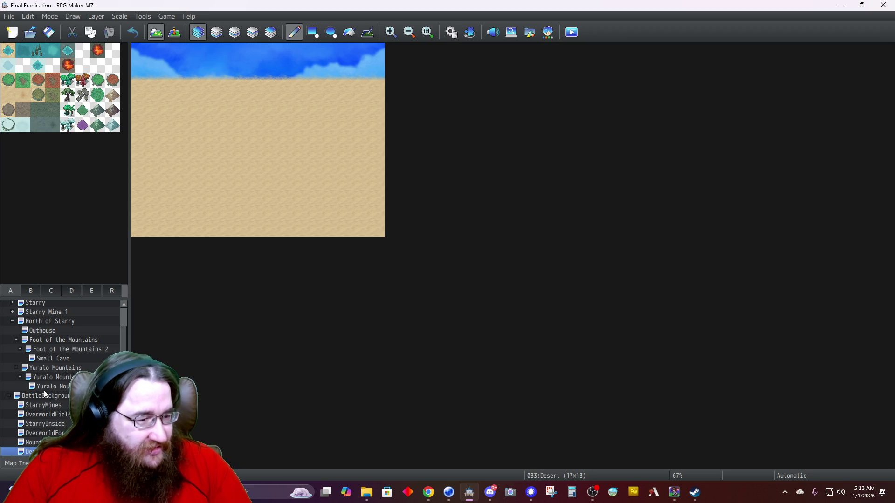
pyautogui.scroll(1, 27, 391)
pyautogui.click(44, 317)
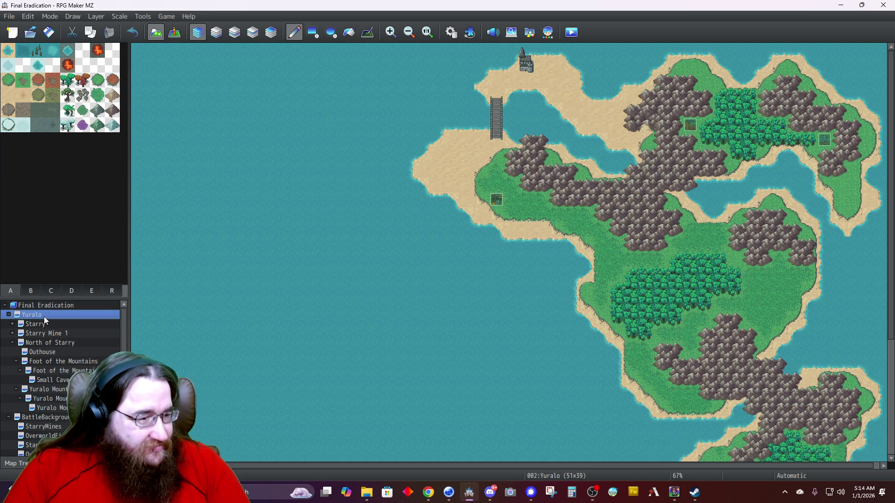
pyautogui.rightClick(44, 317)
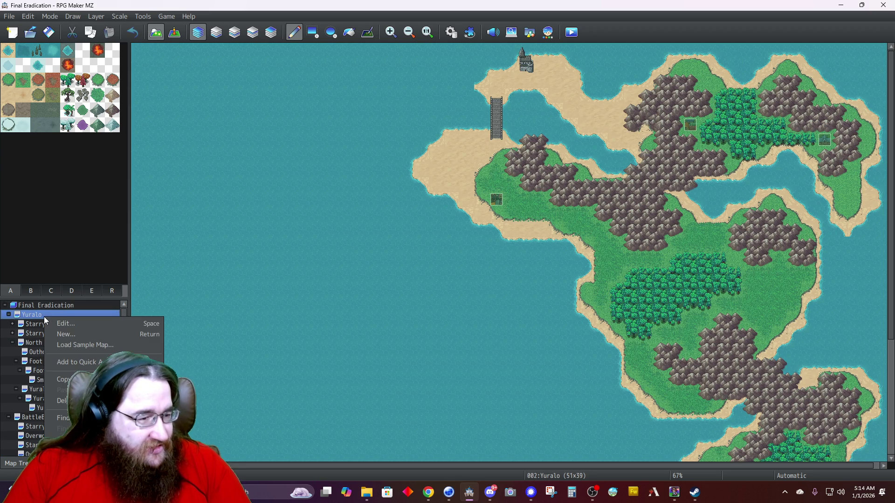
pyautogui.click(67, 323)
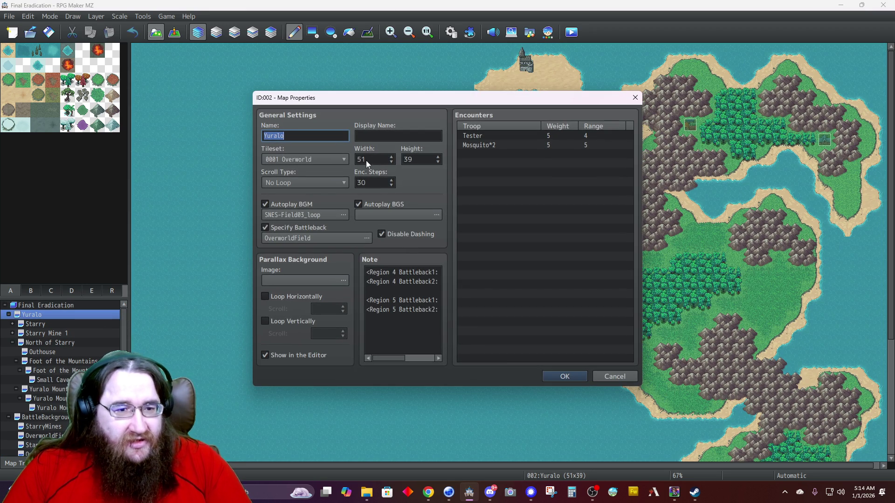
# Add a Sally Mander encounter with weight 90 limited to region 3, and save
pyautogui.doubleClick(491, 154)
pyautogui.click(517, 212)
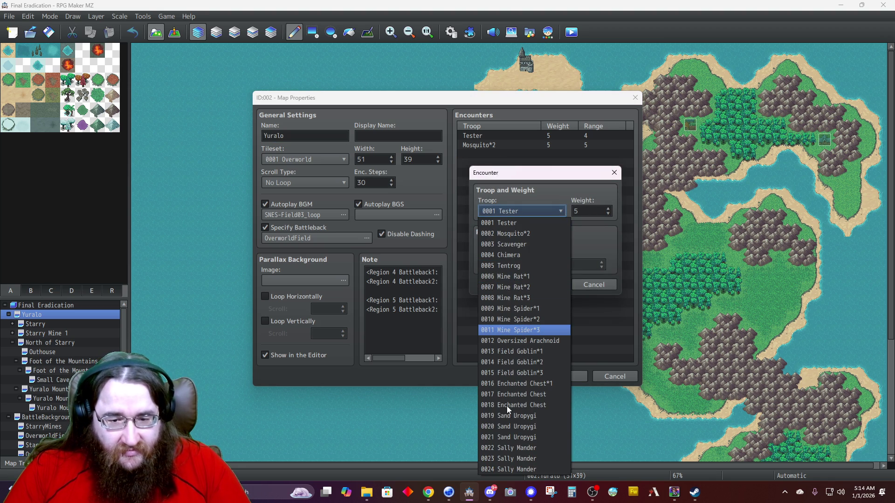
pyautogui.click(516, 447)
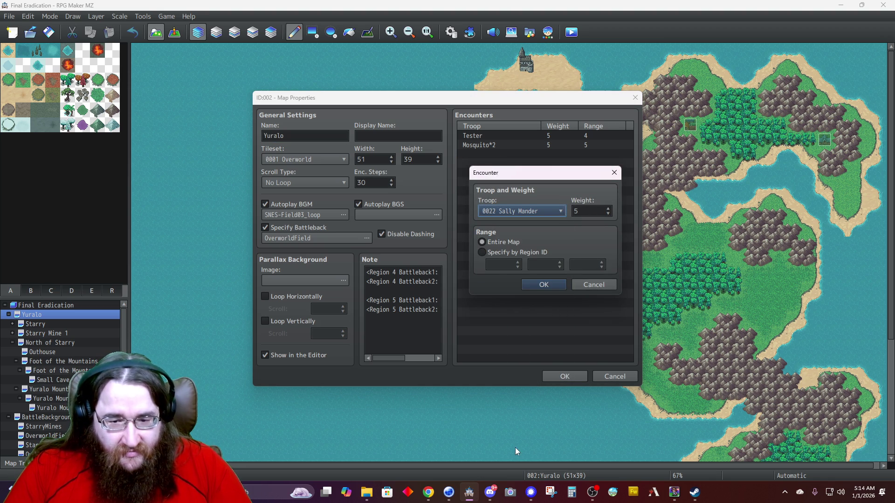
pyautogui.doubleClick(592, 210)
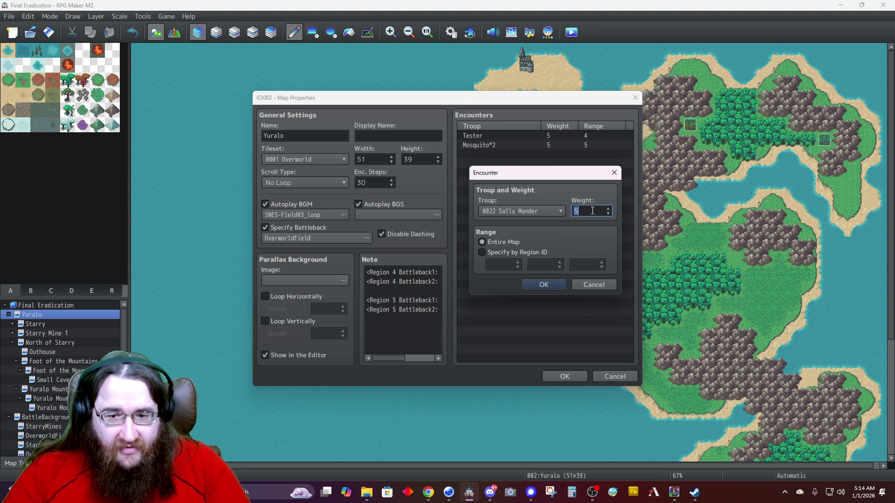
pyautogui.write('90')
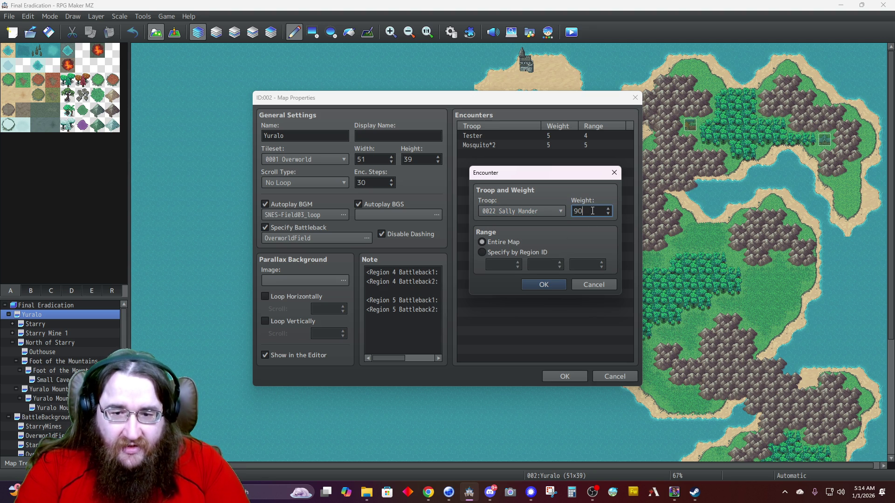
pyautogui.click(483, 253)
pyautogui.doubleClick(496, 265)
pyautogui.write('3')
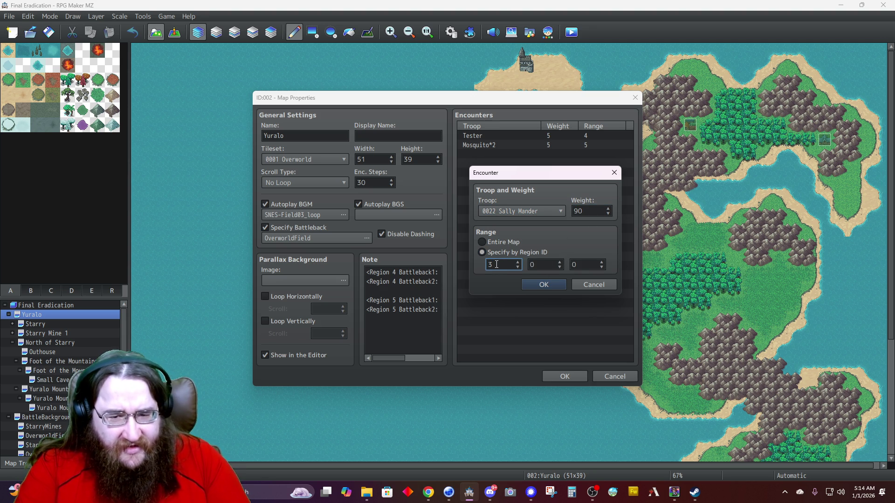
pyautogui.click(545, 285)
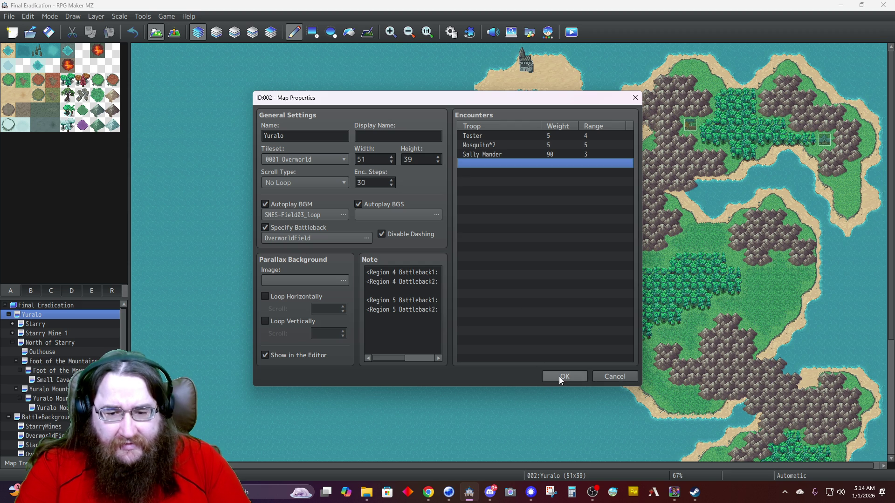
pyautogui.click(560, 376)
# Duplicate the Sally Mander encounter in Yuralo's encounter list
pyautogui.click(116, 289)
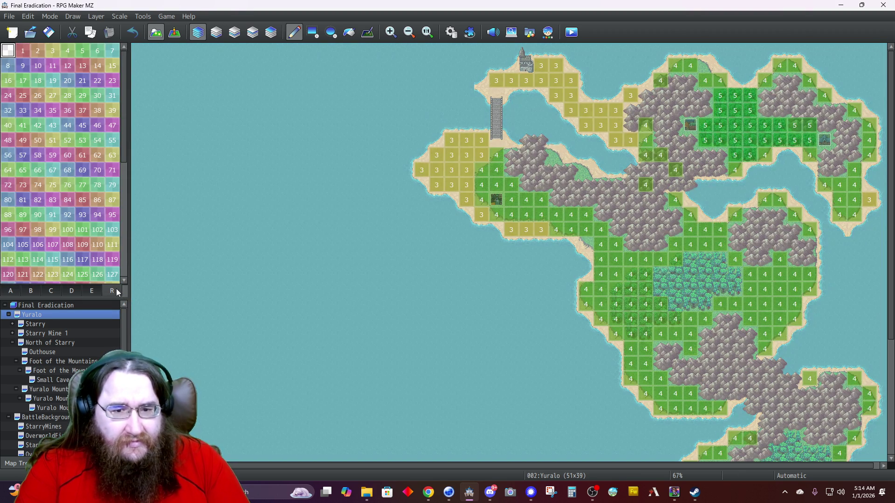
pyautogui.rightClick(49, 314)
pyautogui.click(88, 322)
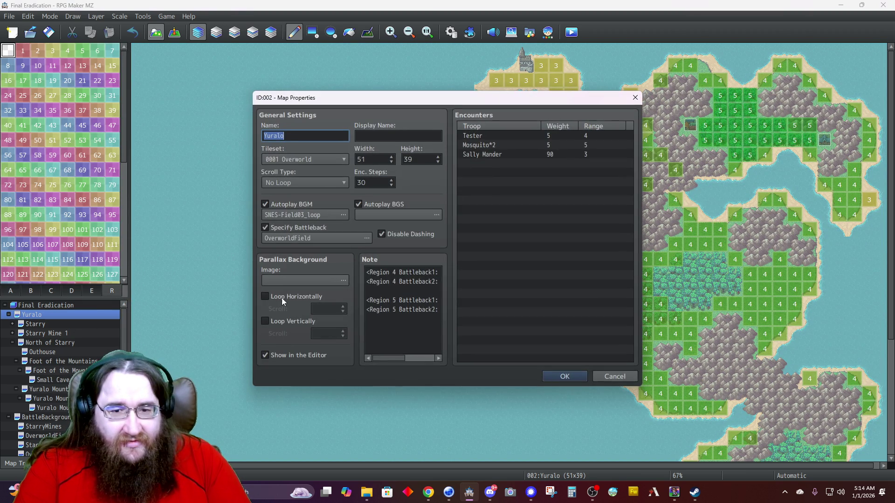
pyautogui.click(499, 153)
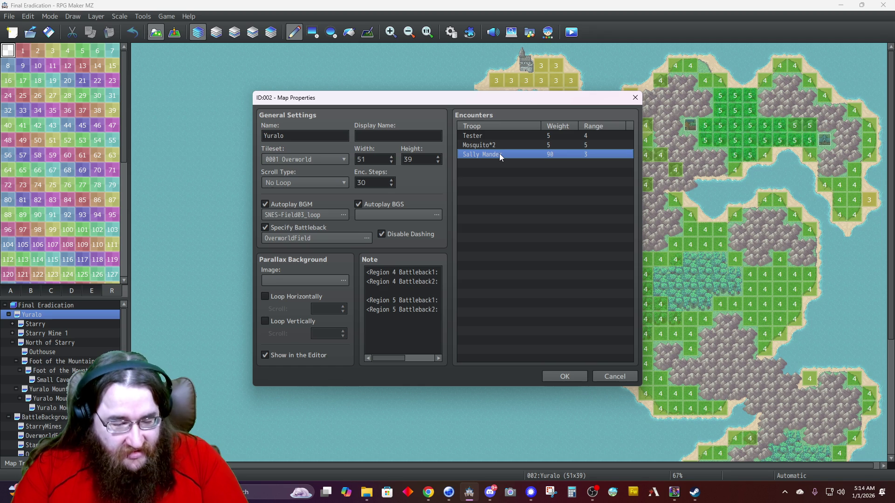
pyautogui.hotkey('ctrl', 'c')
pyautogui.hotkey('ctrl', 'v')
pyautogui.press('Down')
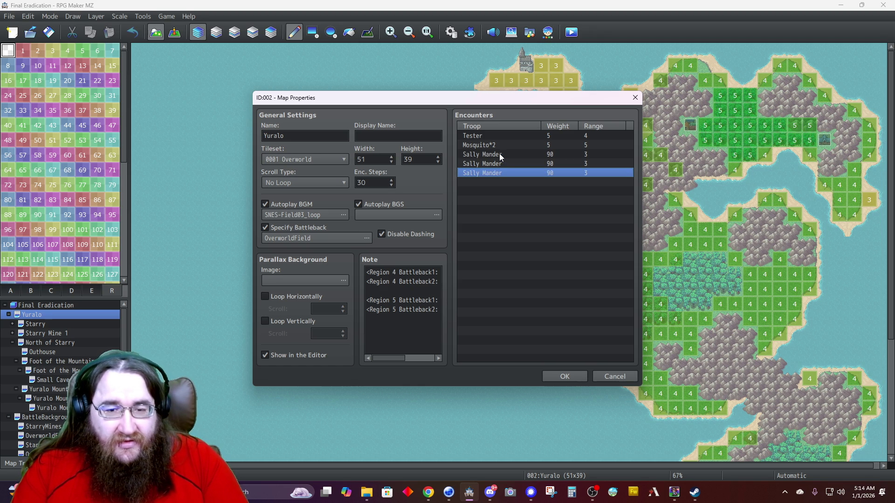
pyautogui.hotkey('ctrl', 'v')
# Add a Sand Uropygi encounter with weight 50 limited to region 3
pyautogui.doubleClick(496, 182)
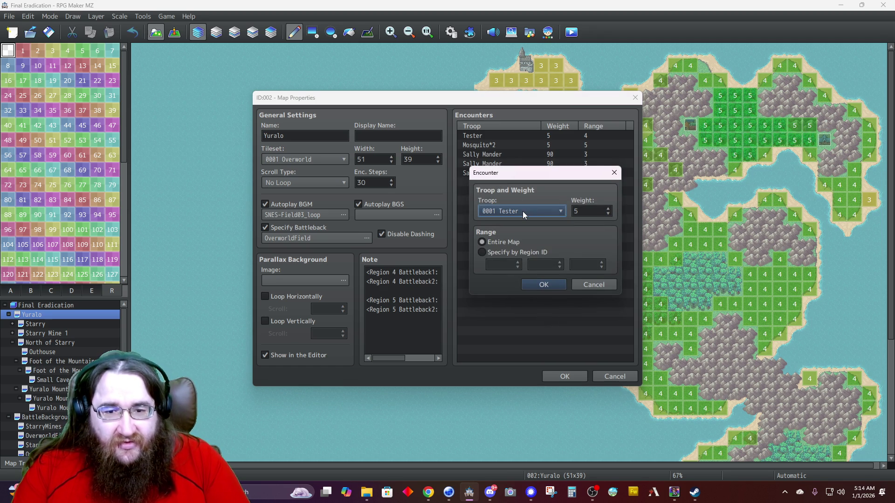
pyautogui.click(522, 211)
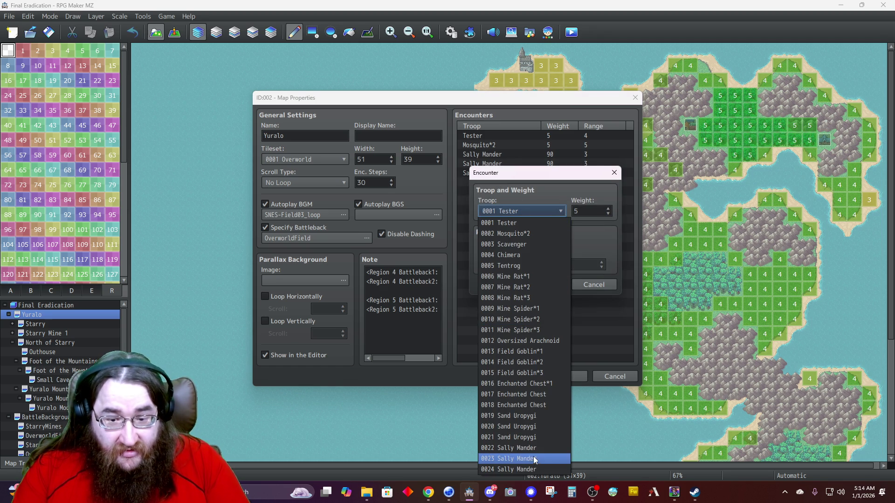
pyautogui.click(529, 417)
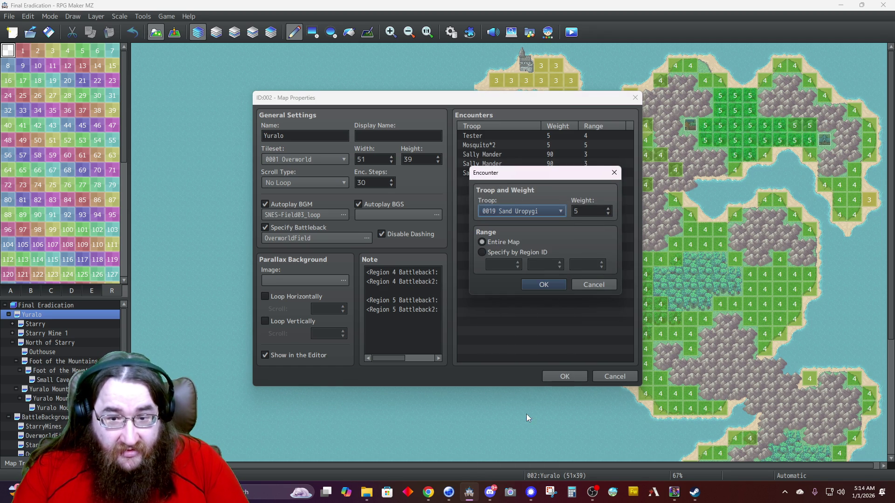
pyautogui.click(495, 253)
pyautogui.doubleClick(505, 264)
pyautogui.write('3')
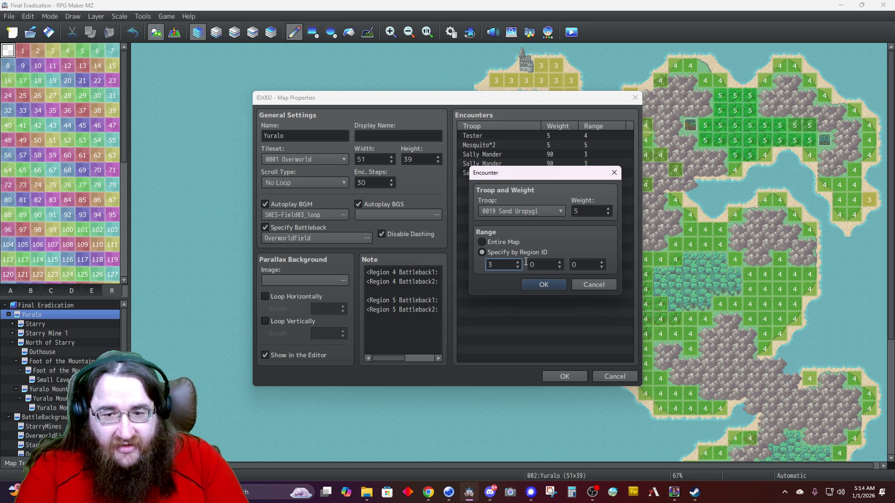
pyautogui.doubleClick(593, 212)
pyautogui.write('0')
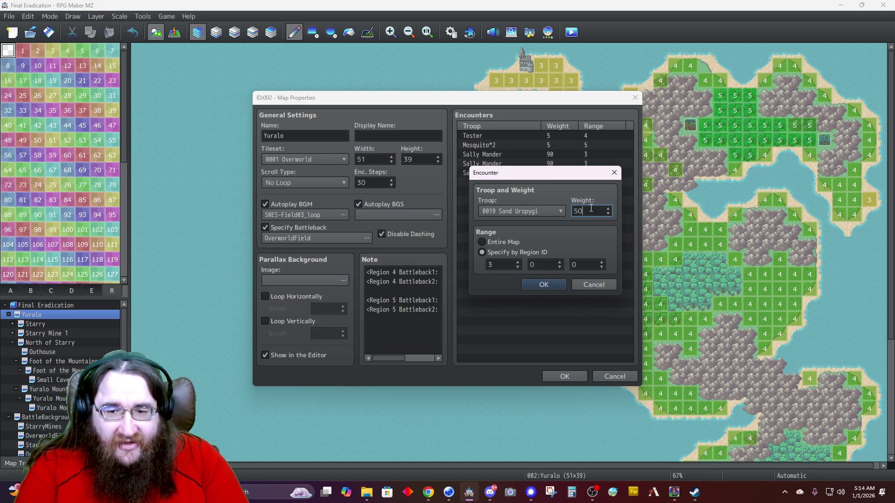
pyautogui.click(543, 286)
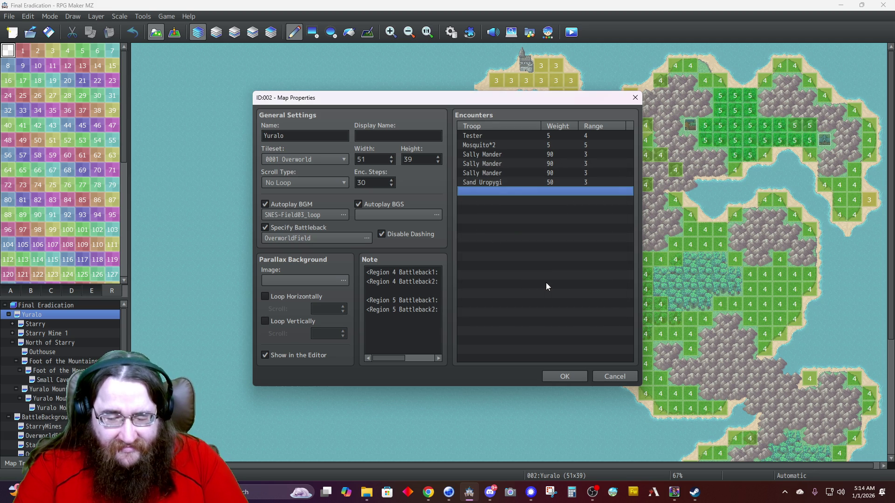
# Delete the extra Sally Mander entries, paste two more Sand Uropygi copies, and save
pyautogui.click(496, 183)
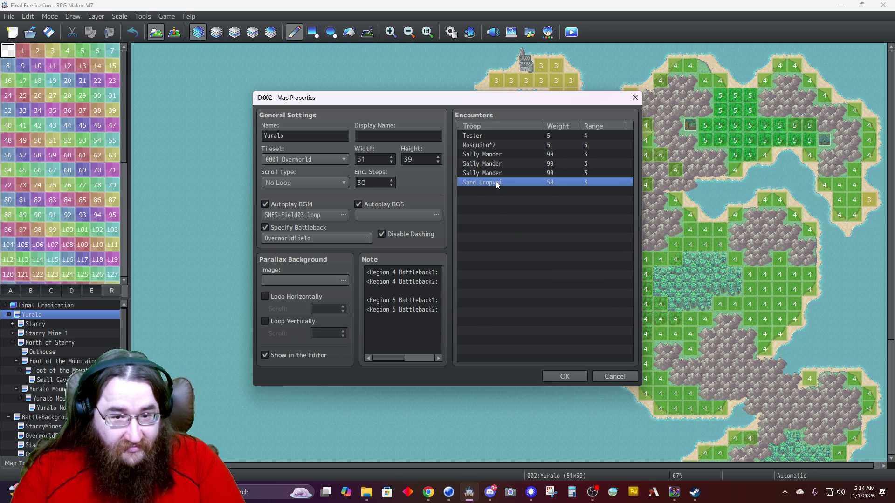
pyautogui.hotkey('ctrl', 'v')
pyautogui.press('Down')
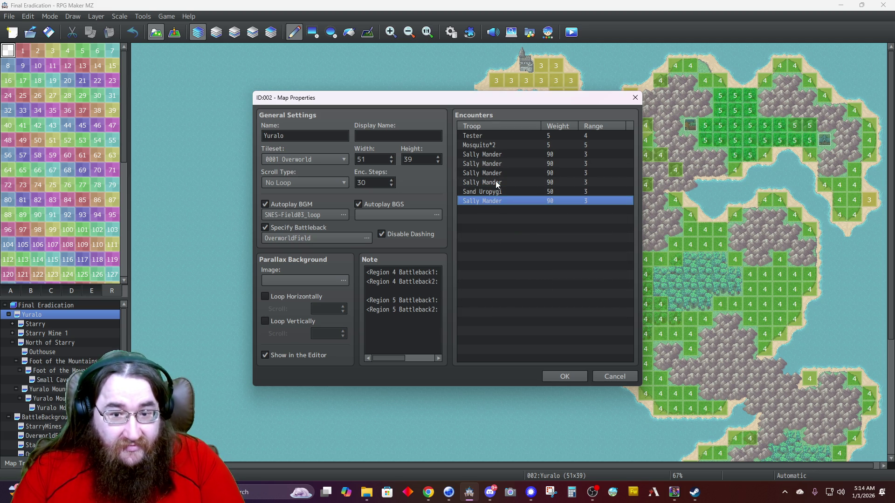
pyautogui.press('Delete')
pyautogui.click(481, 182)
pyautogui.press('Delete')
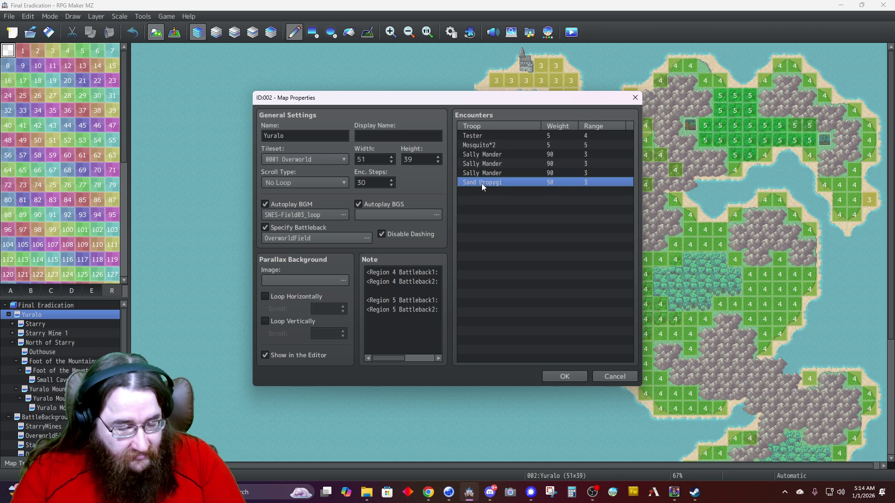
pyautogui.hotkey('ctrl', 'c')
pyautogui.hotkey('ctrl', 'v')
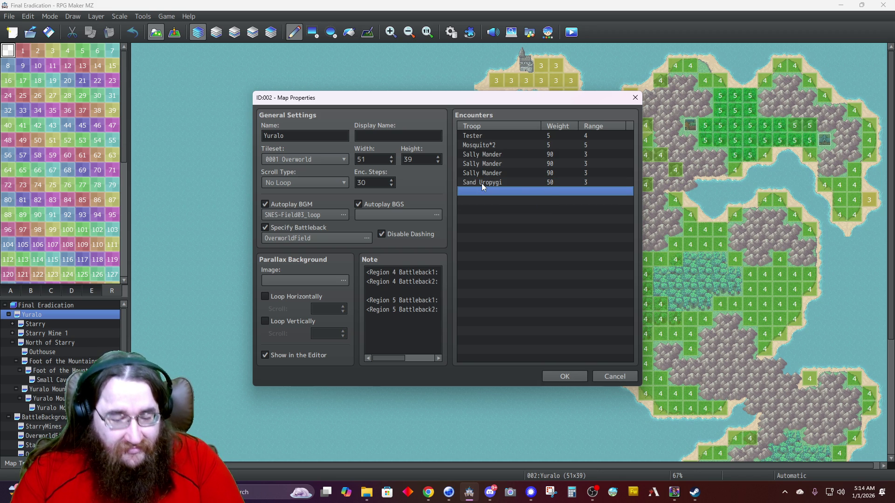
pyautogui.click(488, 202)
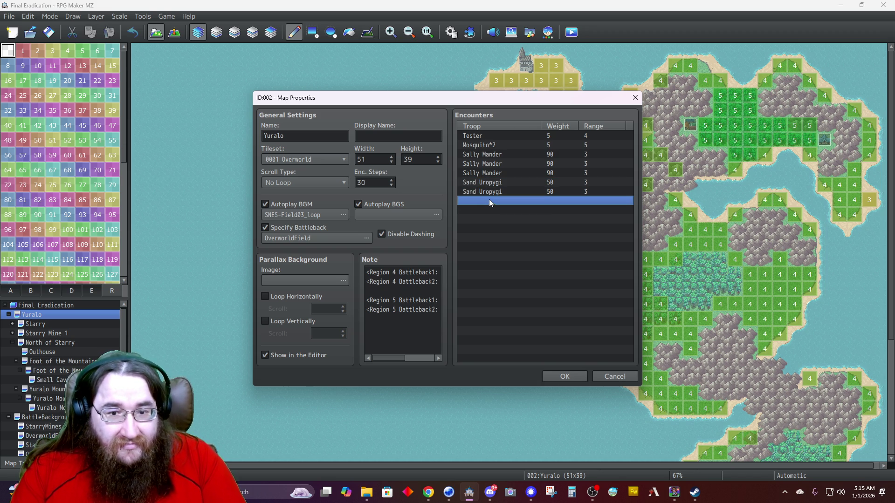
pyautogui.hotkey('ctrl', 'v')
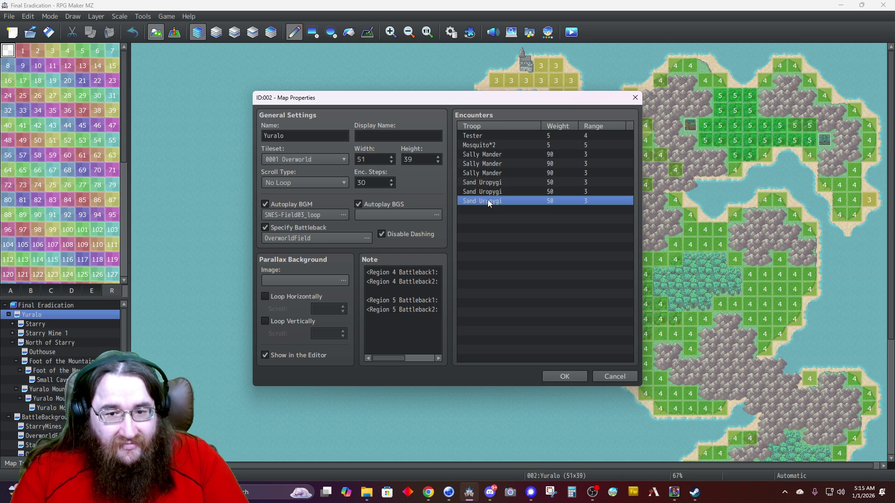
pyautogui.click(565, 376)
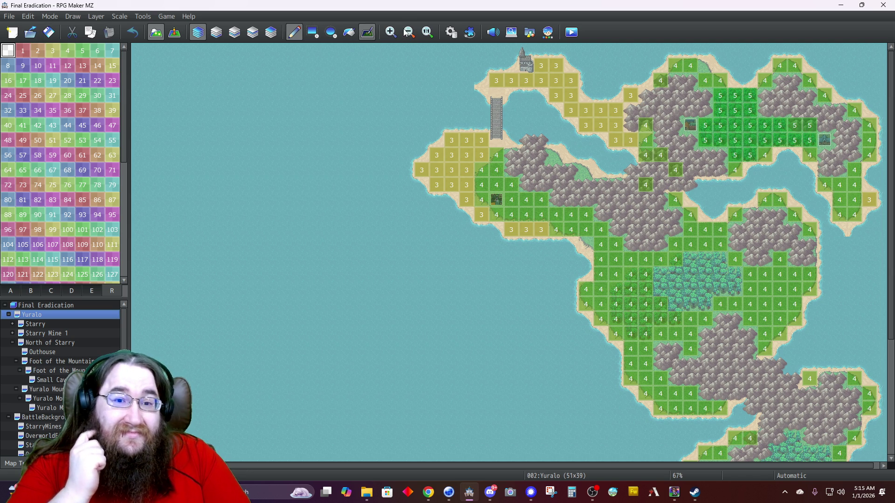
# Rename troop 0020 to Sand Uropygi*2 and add a second Sand Uropygi
pyautogui.click(449, 33)
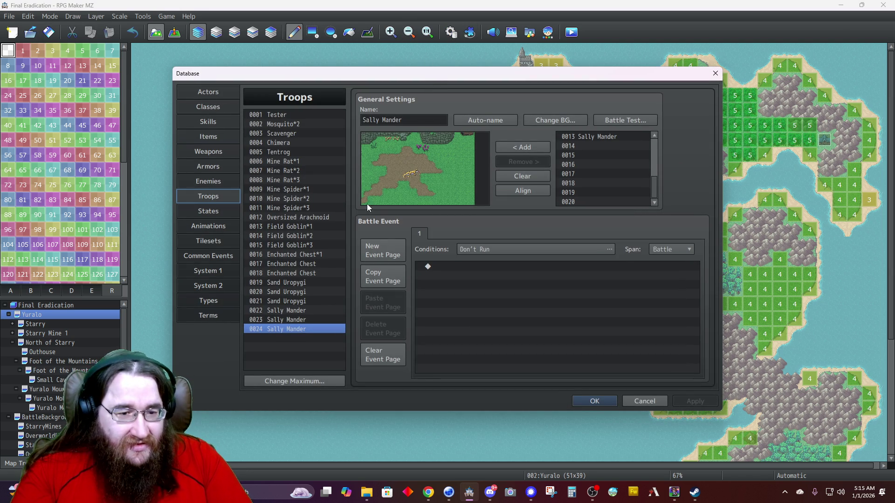
pyautogui.click(286, 293)
pyautogui.click(413, 120)
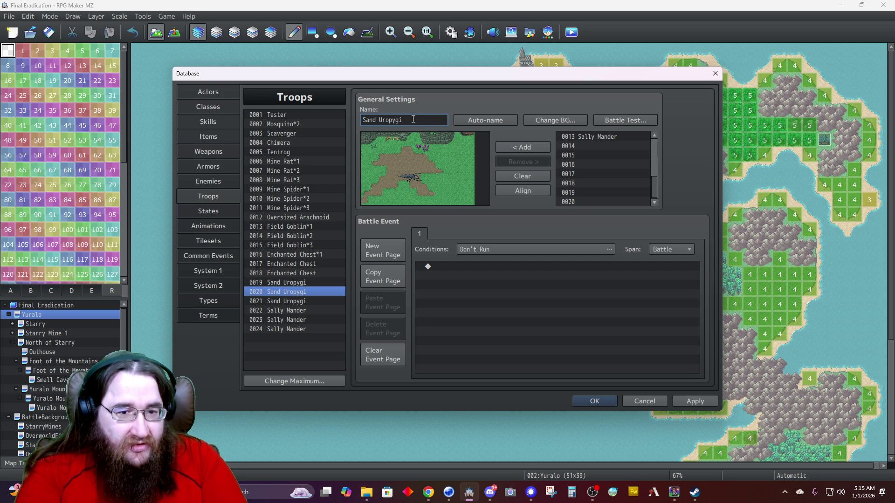
pyautogui.write('*2')
pyautogui.scroll(1, 600, 175)
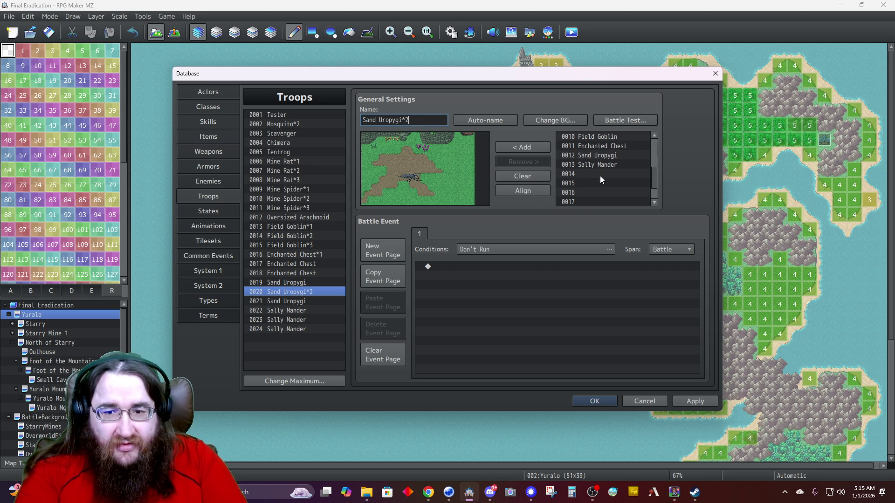
pyautogui.doubleClick(585, 154)
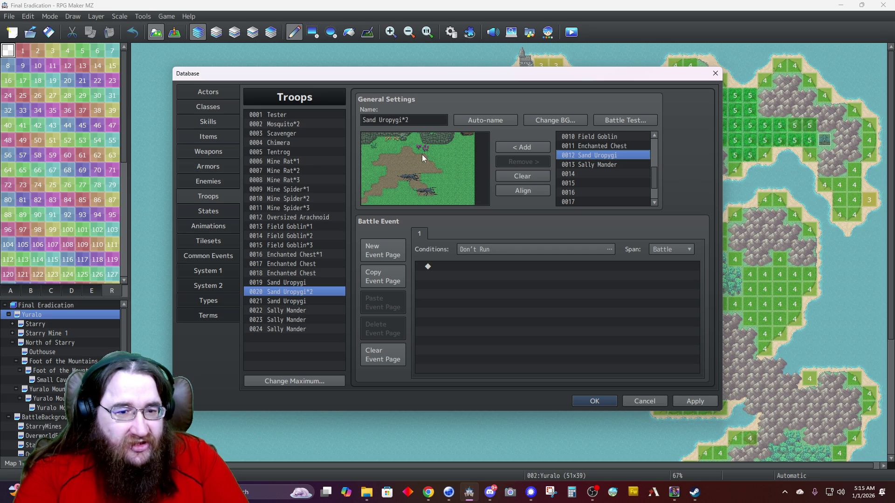
# Rename troop 0021 to Sand Uropygi*3, add another Sand Uropygi, and arrange the sprites
pyautogui.click(304, 301)
pyautogui.click(420, 122)
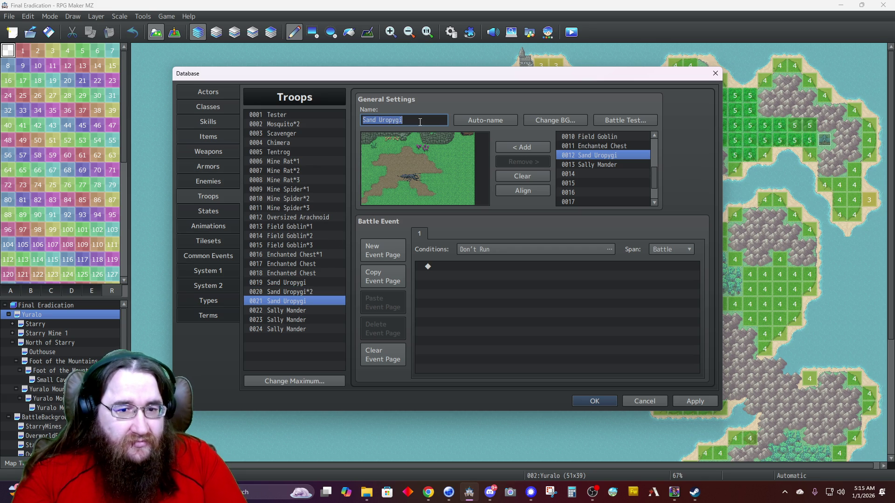
pyautogui.write('*3')
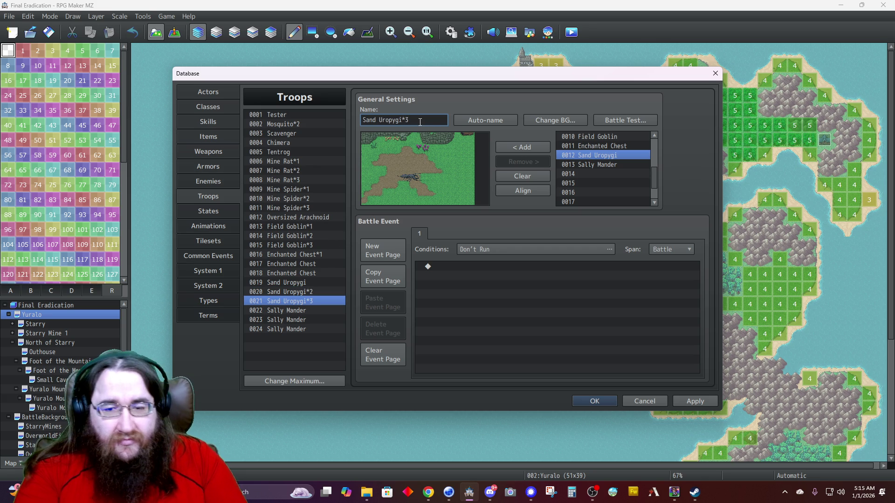
pyautogui.doubleClick(591, 155)
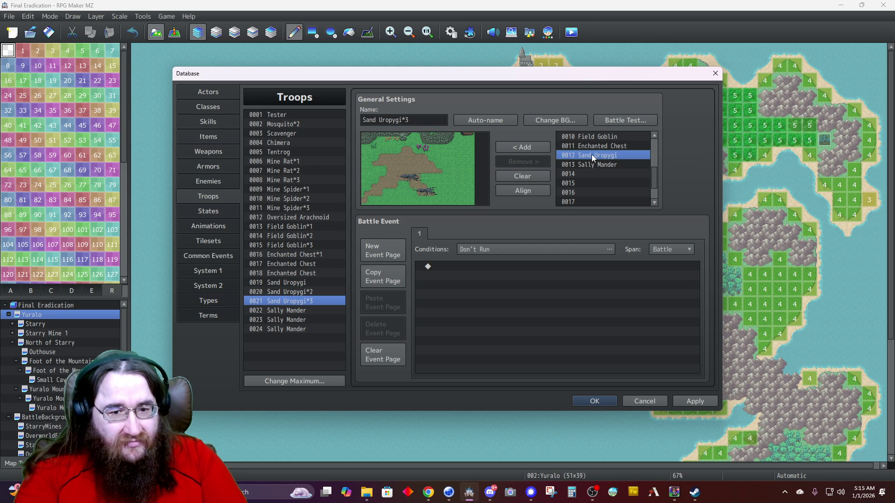
pyautogui.moveTo(426, 180)
pyautogui.mouseDown()
pyautogui.moveTo(399, 181)
pyautogui.moveTo(415, 160)
pyautogui.moveTo(391, 166)
pyautogui.moveTo(419, 166)
pyautogui.mouseUp()
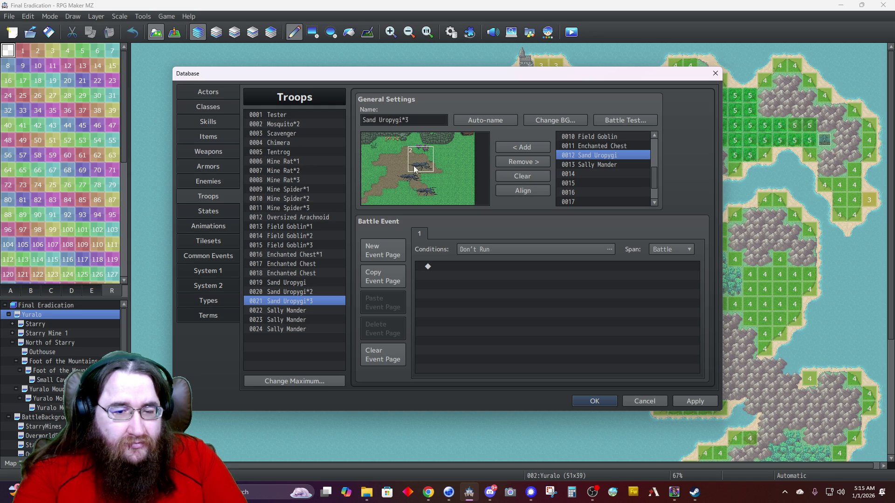
pyautogui.rightClick(410, 172)
pyautogui.click(421, 190)
pyautogui.moveTo(422, 190)
pyautogui.mouseDown()
pyautogui.moveTo(399, 177)
pyautogui.moveTo(415, 187)
pyautogui.mouseUp()
pyautogui.click(390, 192)
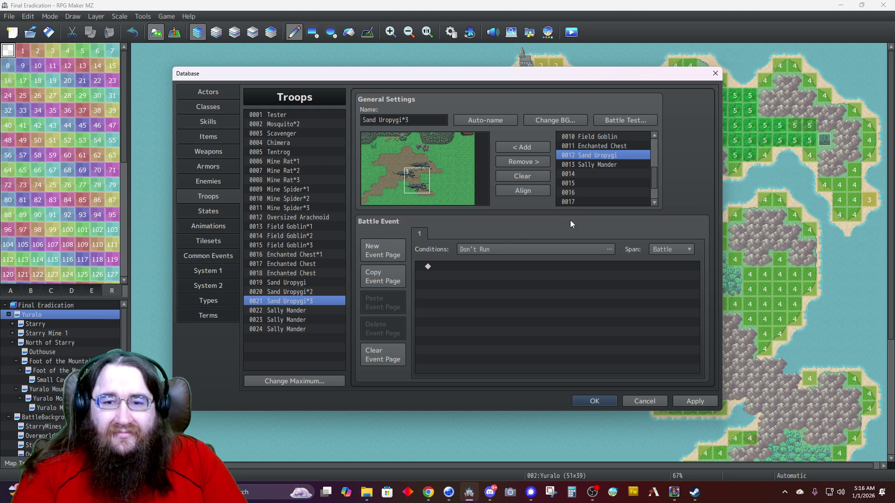
pyautogui.click(290, 293)
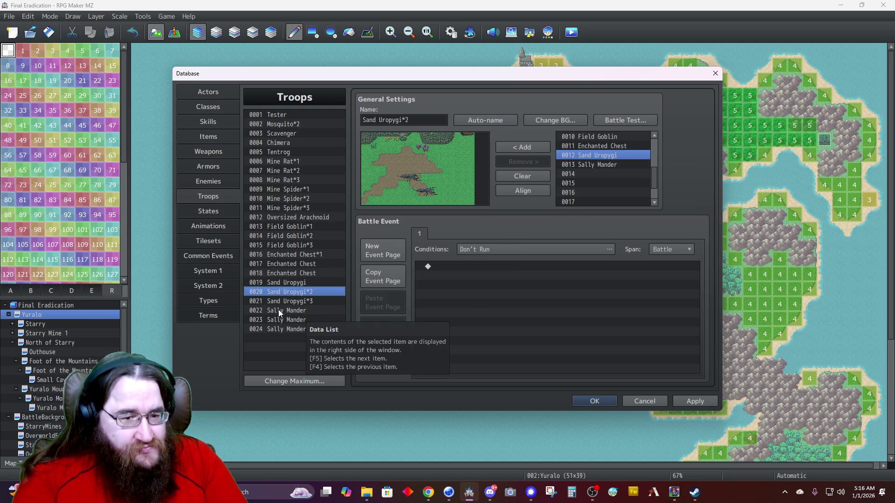
# Rename troop 0023 to Sally Mander*2 and add a second Sally Mander
pyautogui.click(291, 311)
pyautogui.click(416, 121)
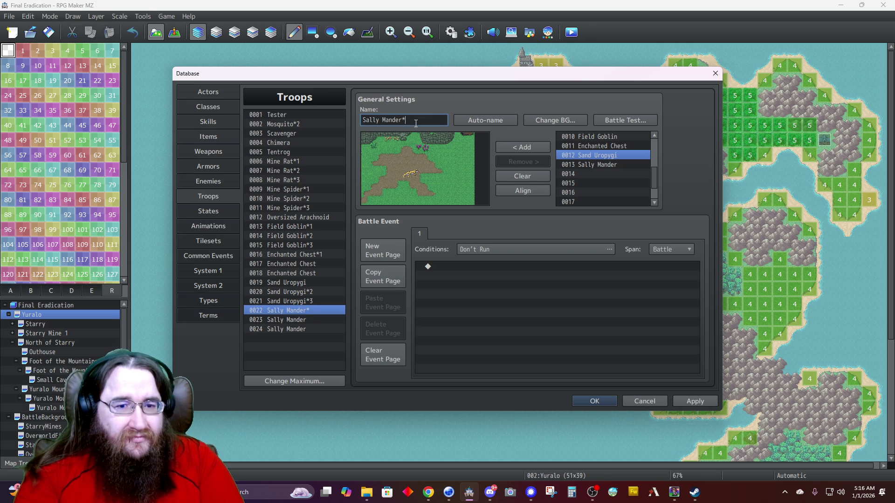
pyautogui.click(318, 322)
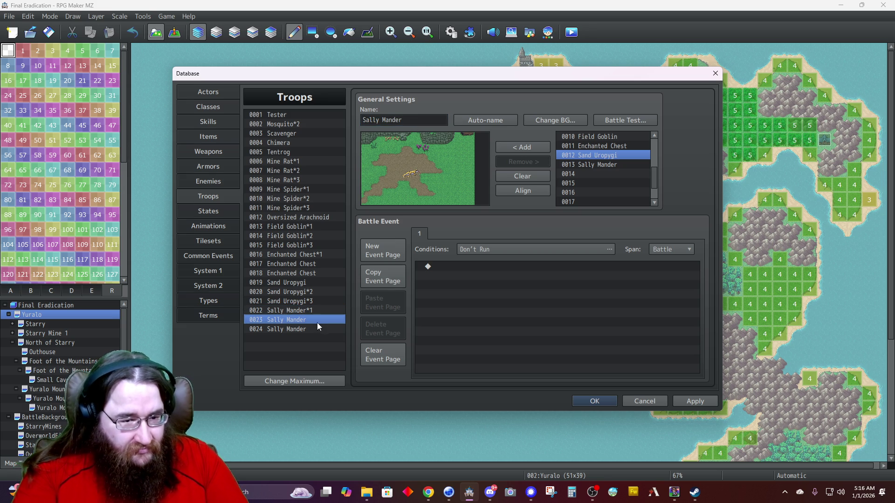
pyautogui.click(419, 121)
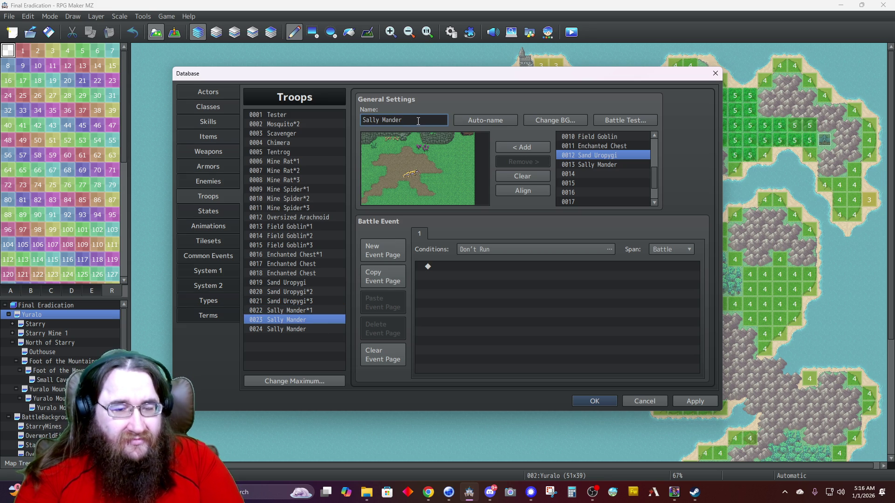
pyautogui.write('2')
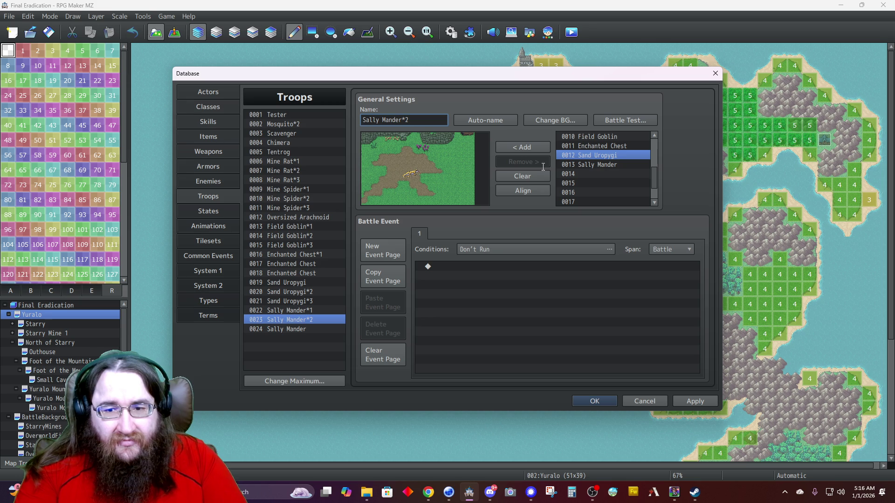
pyautogui.doubleClick(599, 164)
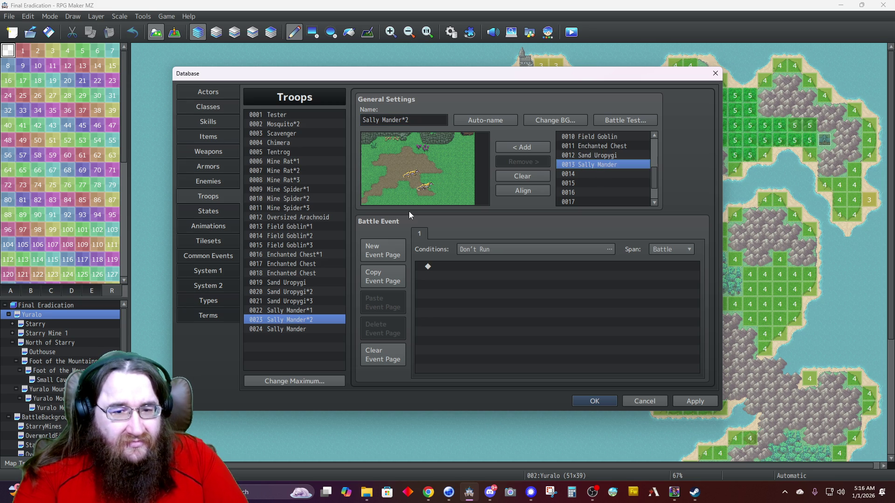
# Nudge troop 0024's Sally Mander, rename it Sally Mander*3, and close the database
pyautogui.click(286, 329)
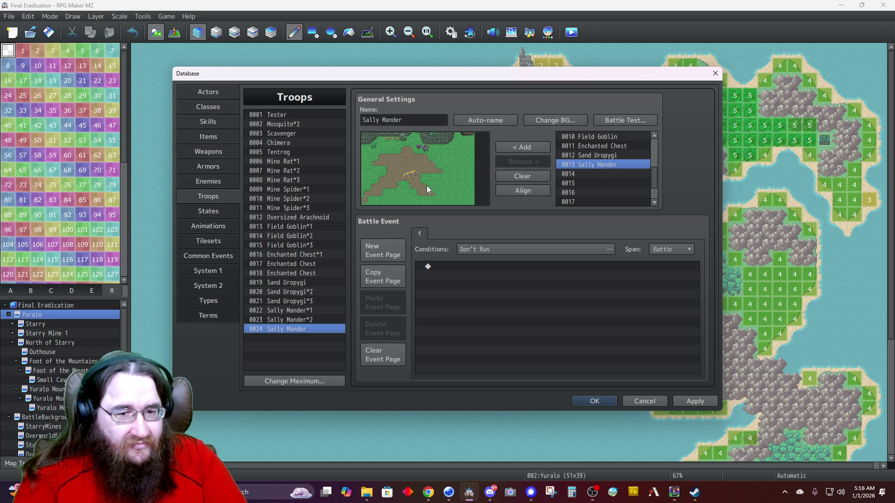
pyautogui.click(394, 181)
pyautogui.moveTo(392, 183); pyautogui.dragTo(395, 188)
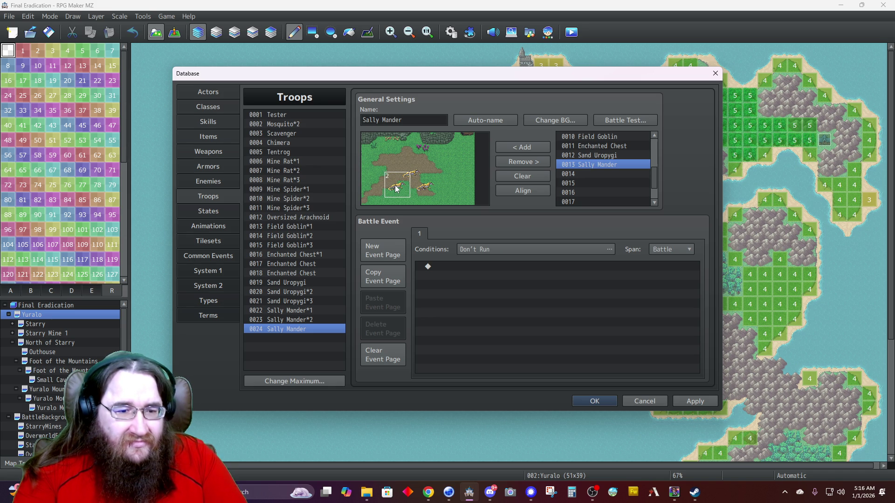
pyautogui.tripleClick(410, 122)
pyautogui.press('End')
pyautogui.write('*3')
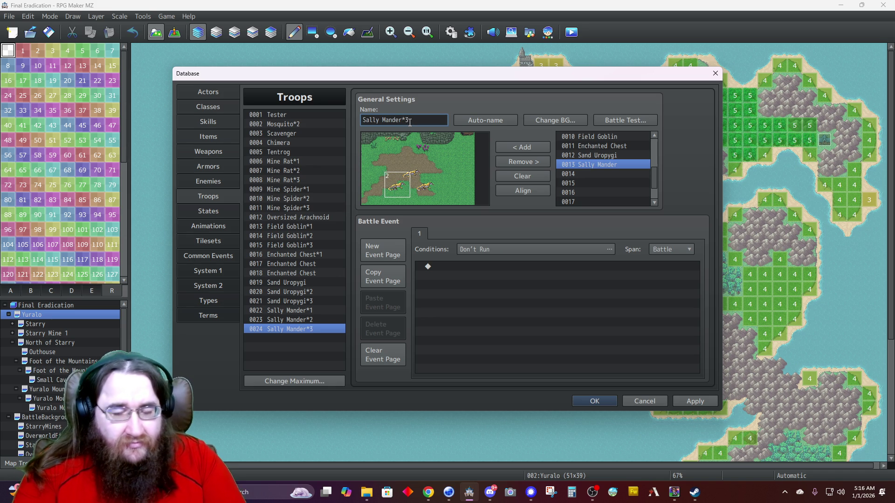
pyautogui.click(582, 400)
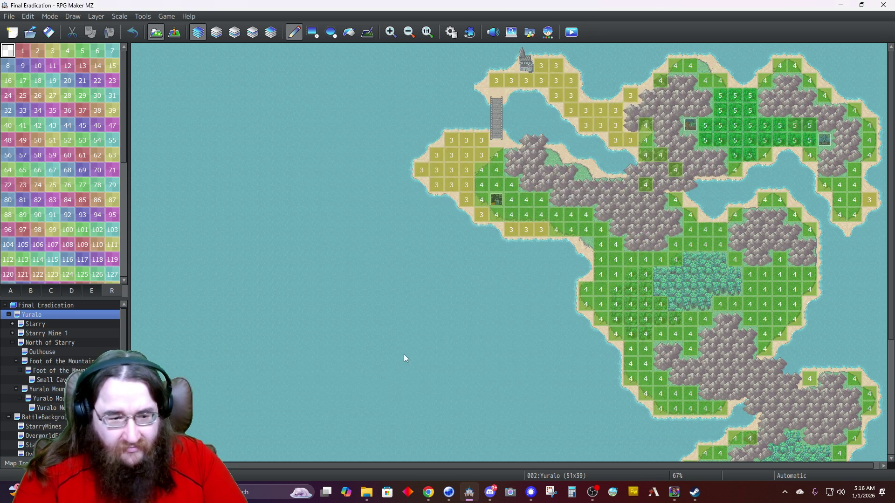
# In Yuralo's map properties, change the second Sally Mander*1 encounter to Sally Mander*2 with weight 60
pyautogui.rightClick(47, 313)
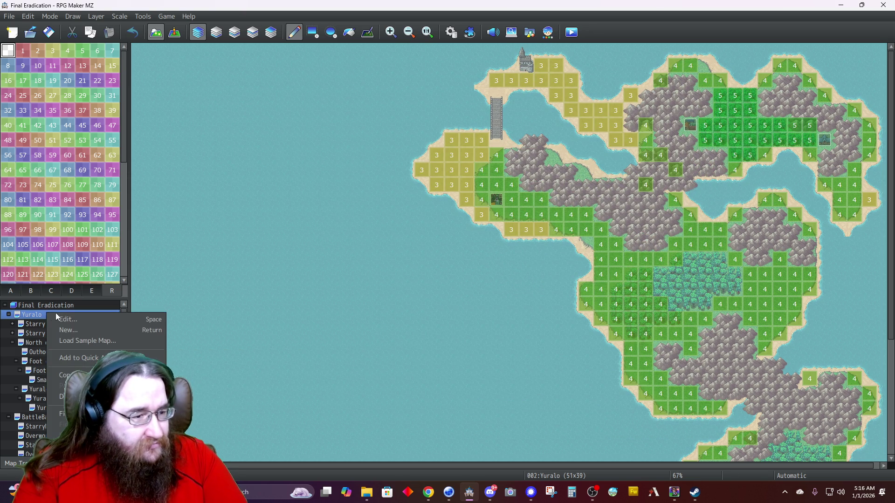
pyautogui.click(65, 319)
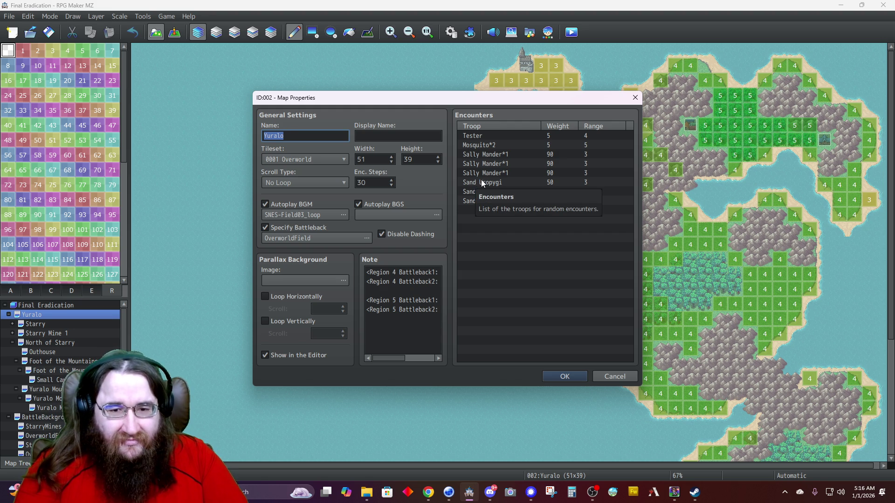
pyautogui.click(481, 166)
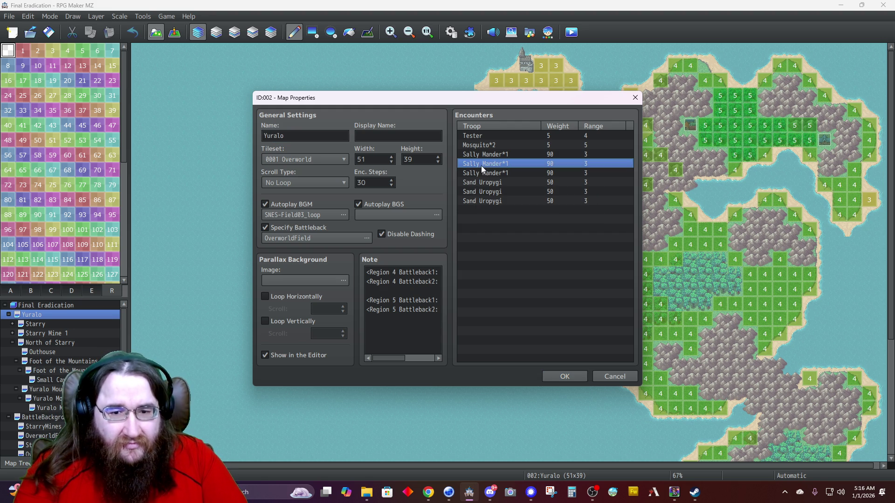
pyautogui.doubleClick(481, 166)
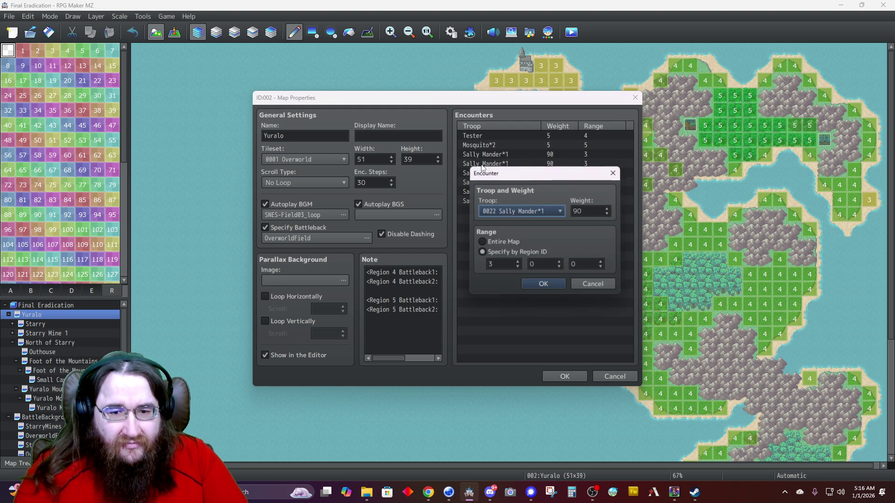
pyautogui.click(538, 213)
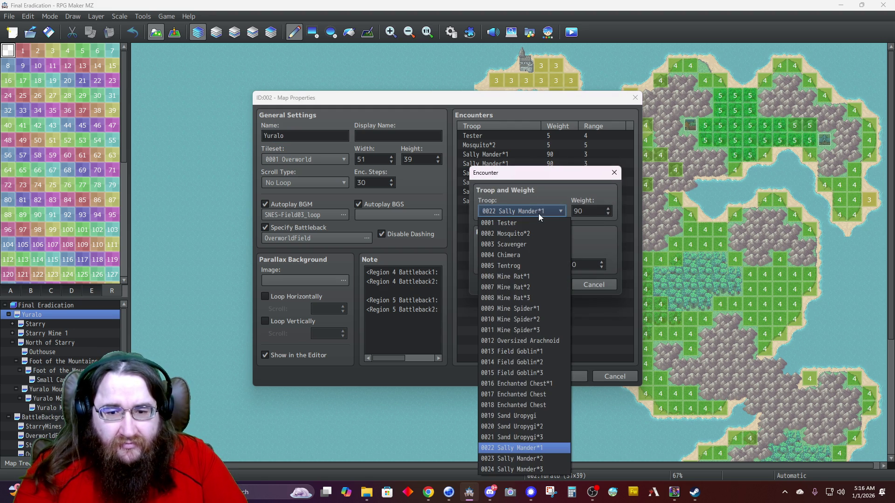
pyautogui.click(515, 458)
pyautogui.doubleClick(597, 208)
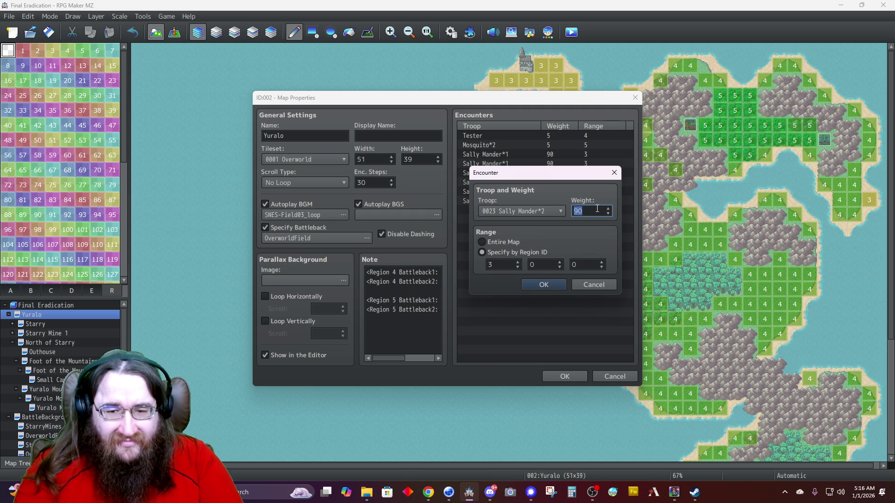
pyautogui.write('5')
pyautogui.press('BackSpace')
pyautogui.press('BackSpace')
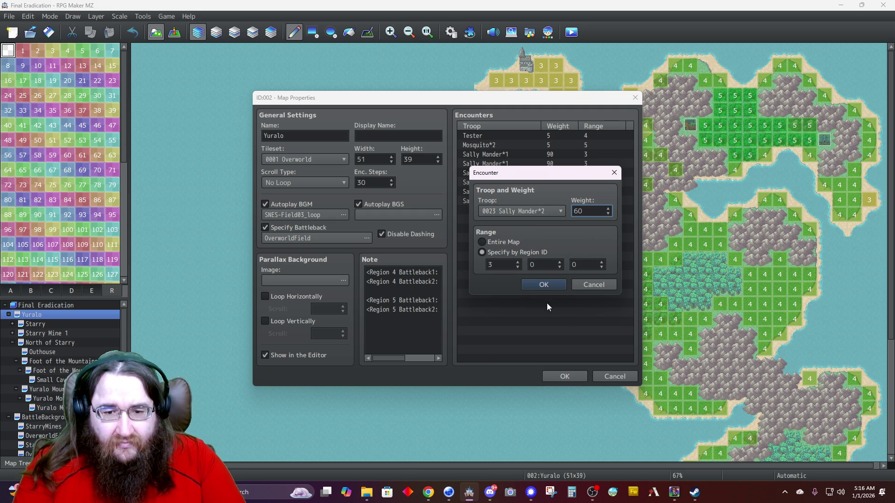
pyautogui.click(544, 286)
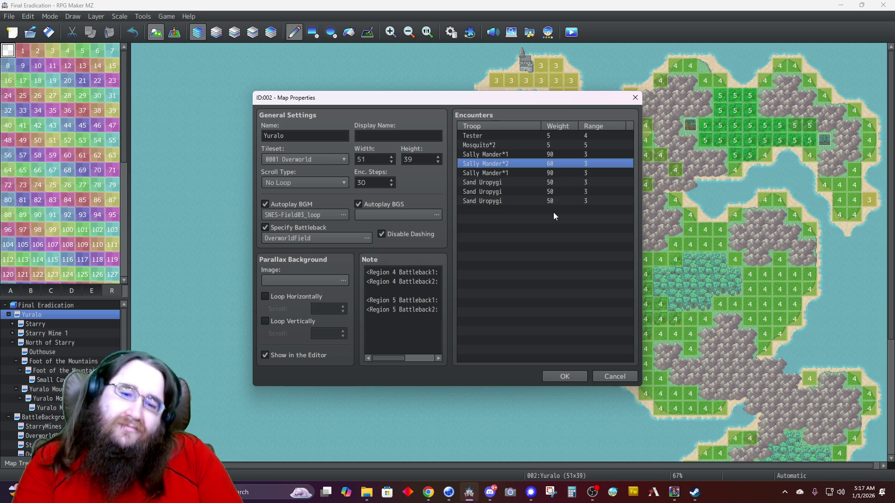
# Change the third Sally Mander encounter to Sally Mander*3 with weight 50
pyautogui.click(513, 173)
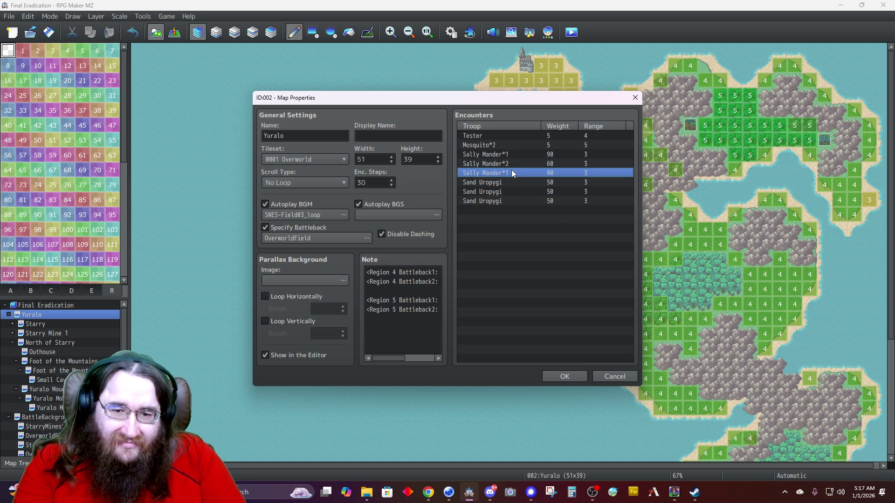
pyautogui.doubleClick(512, 173)
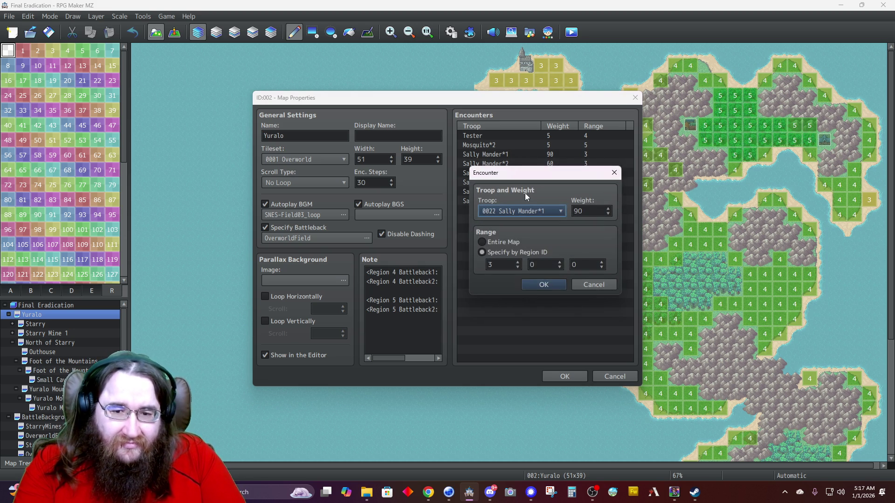
pyautogui.click(533, 213)
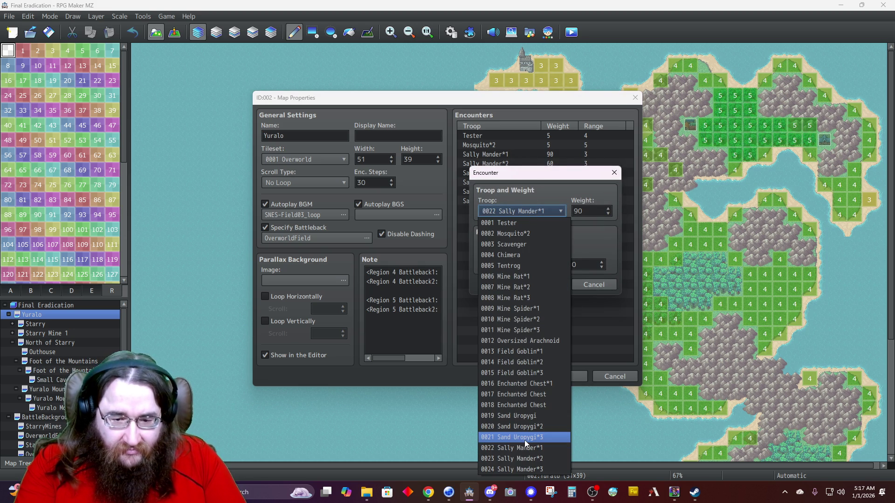
pyautogui.click(537, 469)
pyautogui.doubleClick(582, 213)
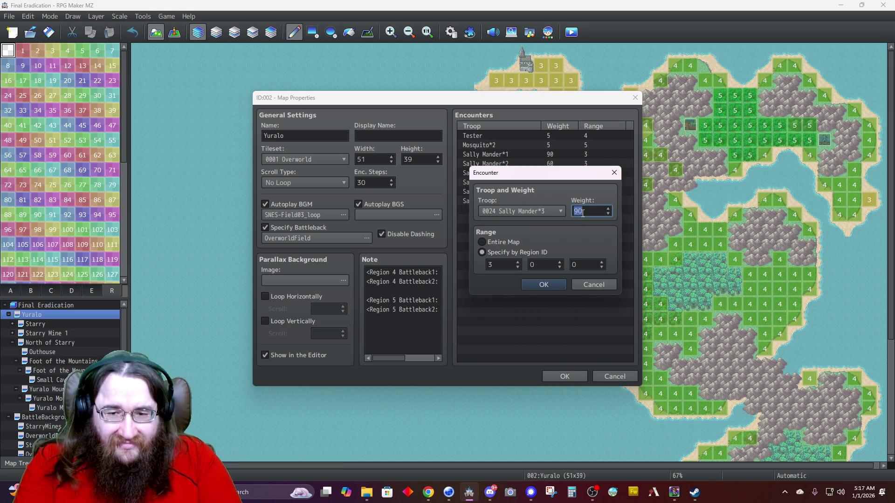
pyautogui.write('5')
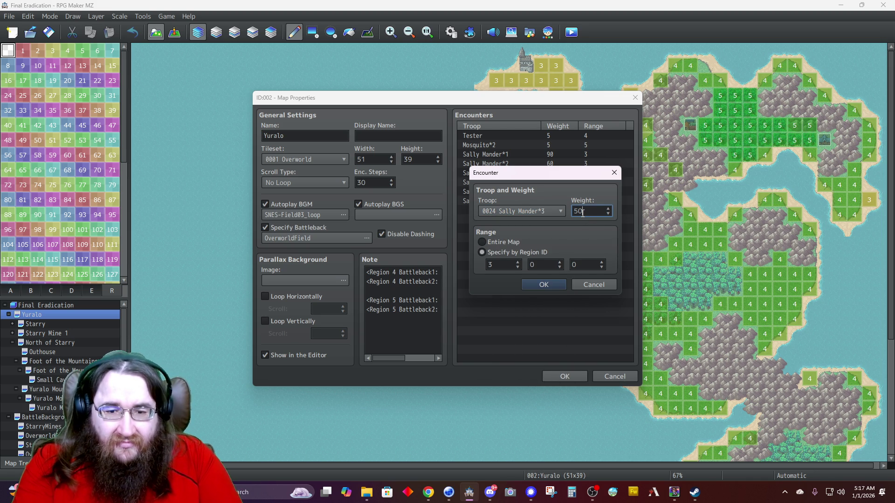
pyautogui.click(543, 285)
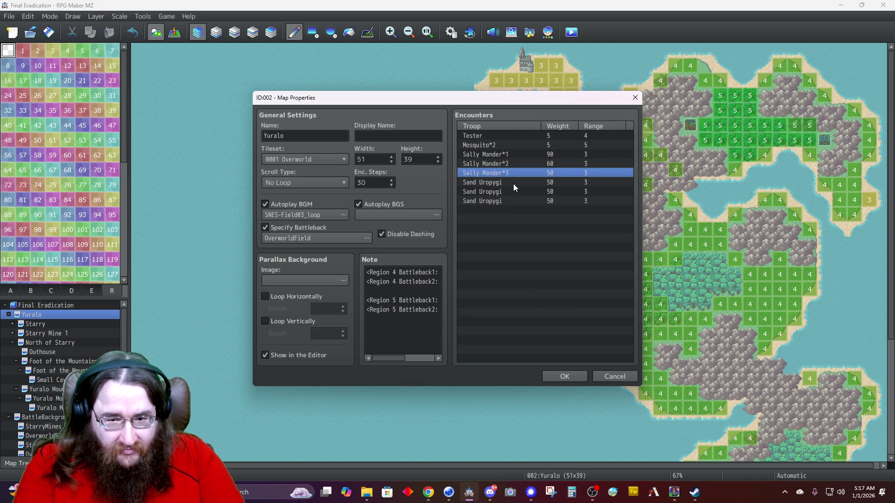
# Set the two Sand Uropygi encounter weights to 70 and 40
pyautogui.doubleClick(513, 181)
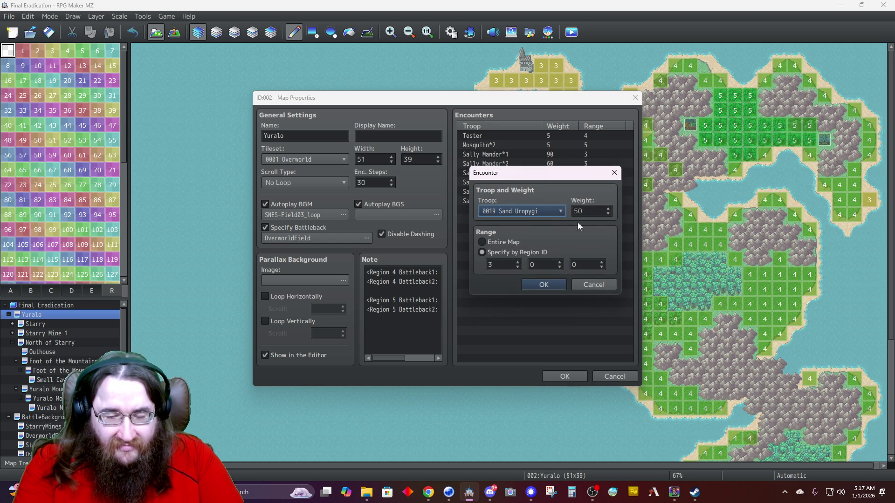
pyautogui.doubleClick(583, 211)
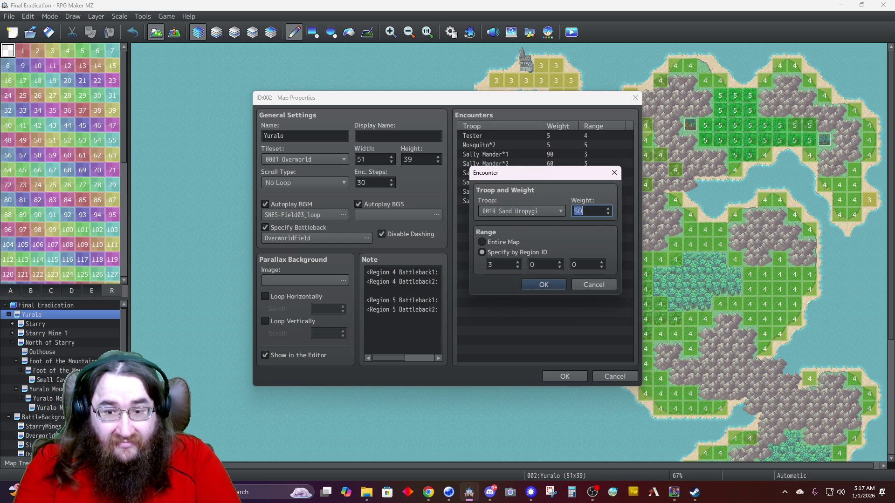
pyautogui.write('7')
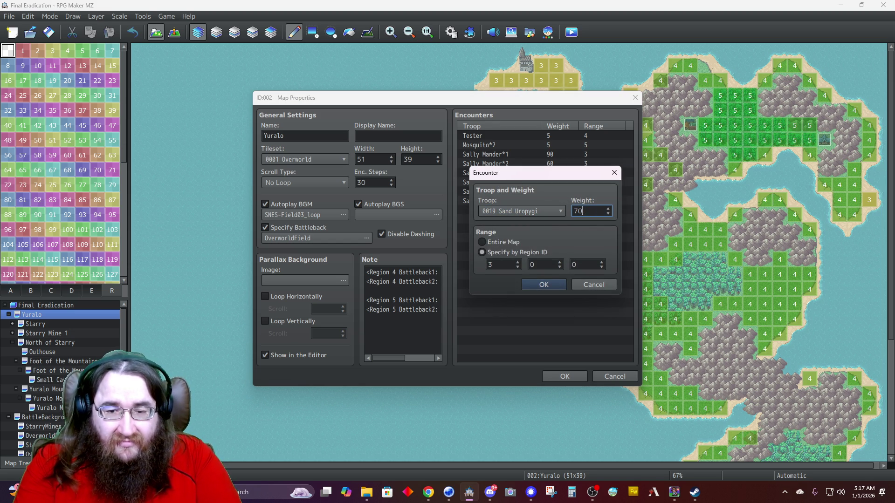
pyautogui.click(540, 284)
pyautogui.doubleClick(526, 192)
pyautogui.doubleClick(584, 212)
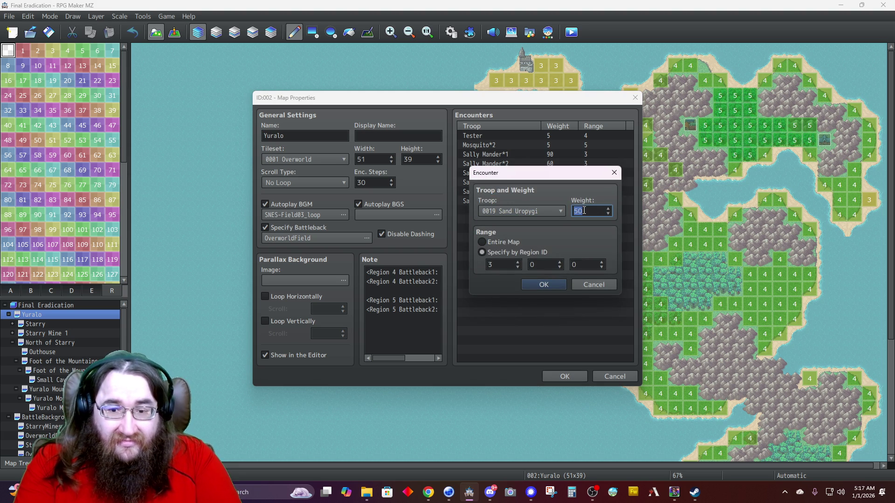
pyautogui.write('4')
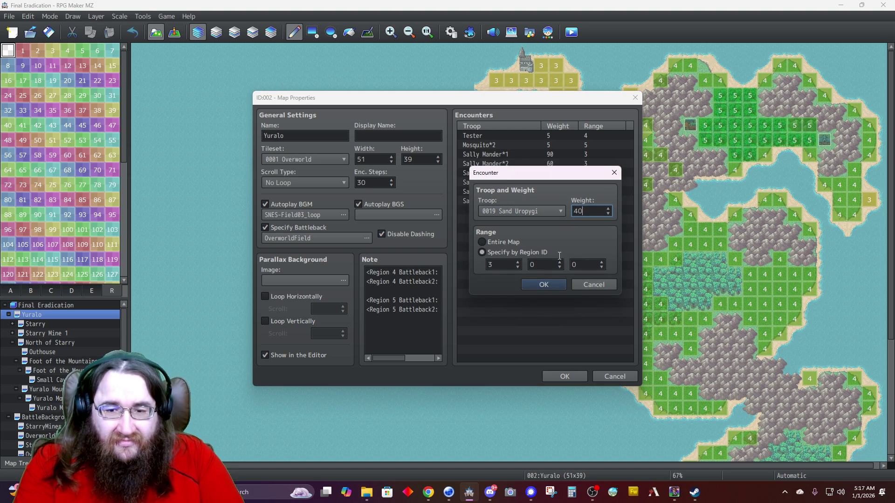
pyautogui.click(550, 287)
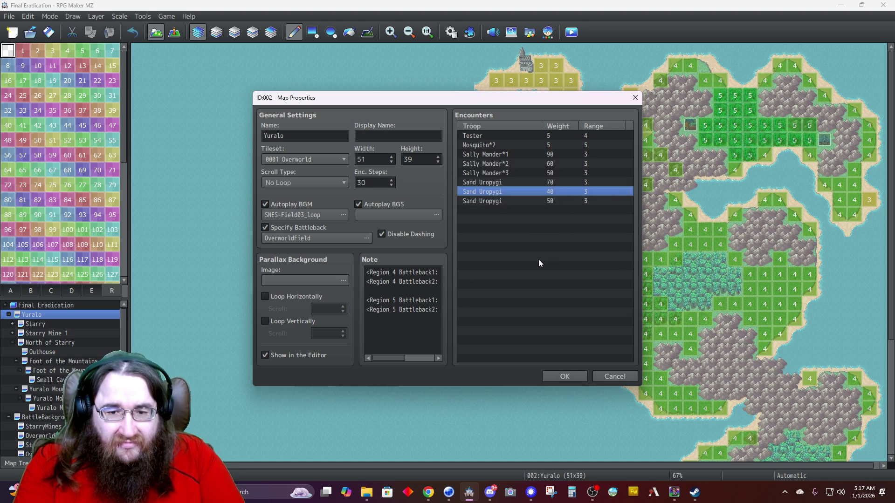
# Change the weight-40 Sand Uropygi encounter's troop to Sand Uropygi*2
pyautogui.click(506, 201)
pyautogui.rightClick(506, 201)
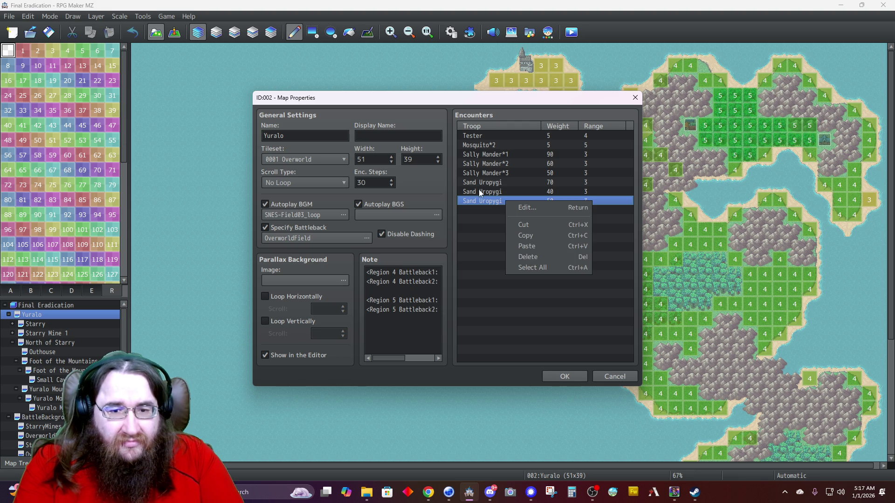
pyautogui.click(479, 190)
pyautogui.doubleClick(479, 190)
pyautogui.click(508, 212)
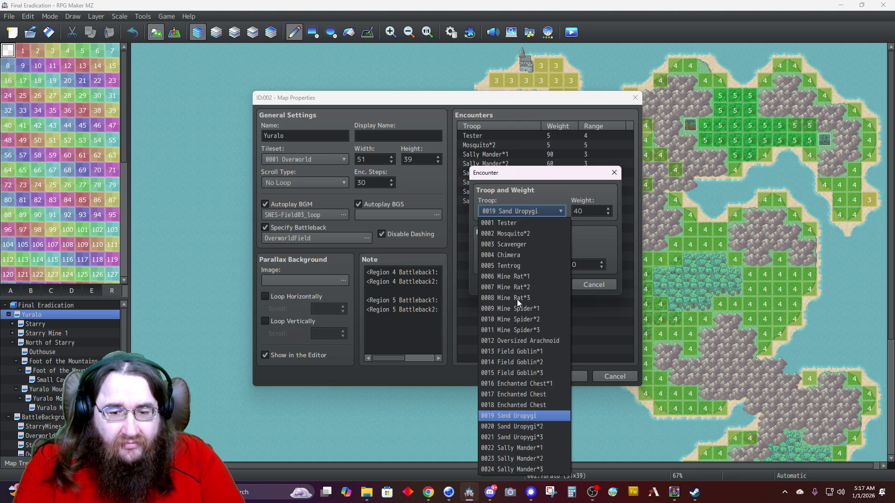
pyautogui.click(509, 424)
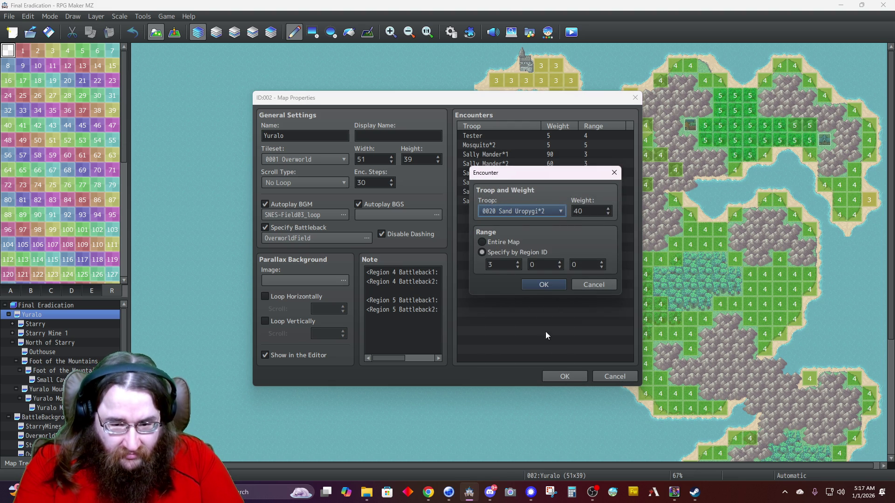
pyautogui.click(544, 285)
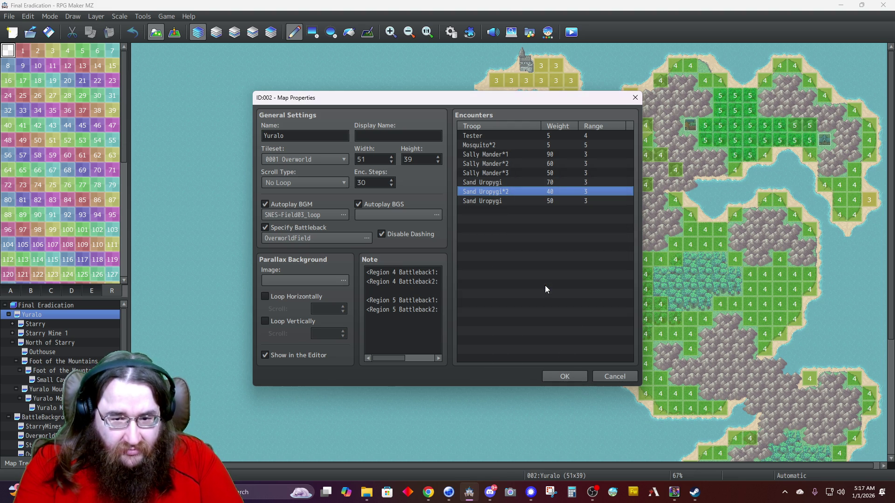
# Set the last encounter to troop Sand Uropygi*3 with weight 10
pyautogui.doubleClick(490, 201)
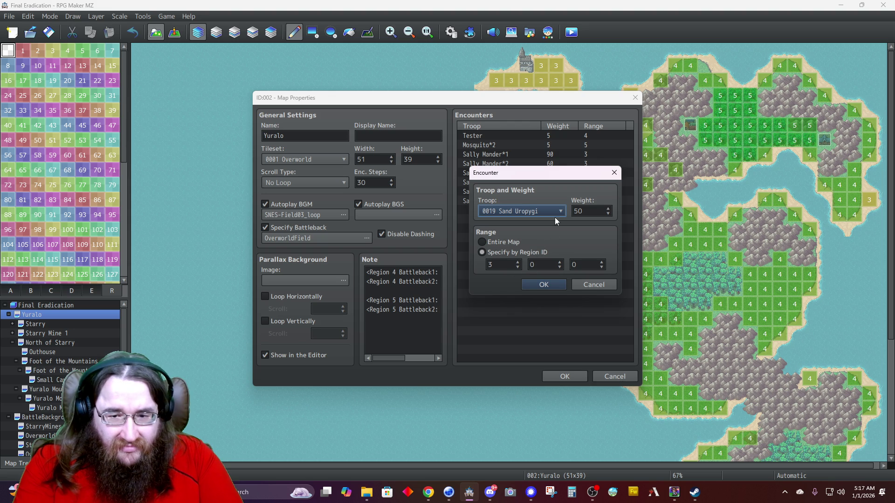
pyautogui.click(526, 212)
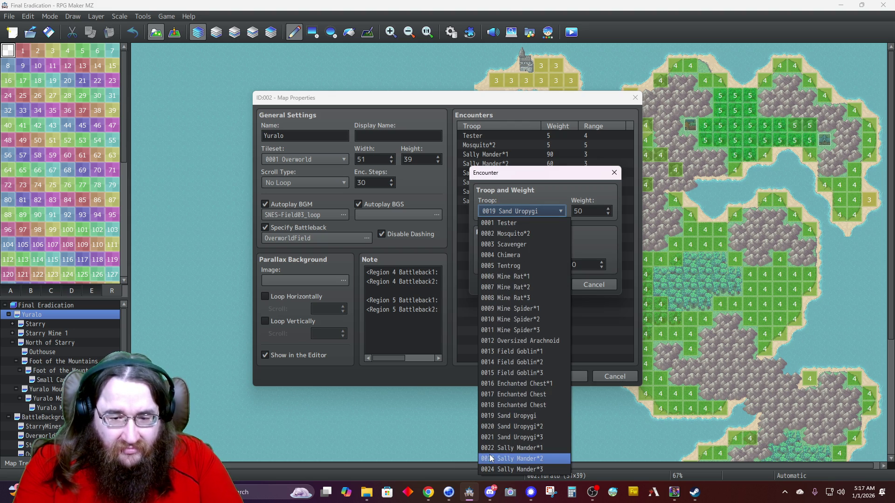
pyautogui.click(510, 435)
pyautogui.doubleClick(587, 214)
pyautogui.write('1')
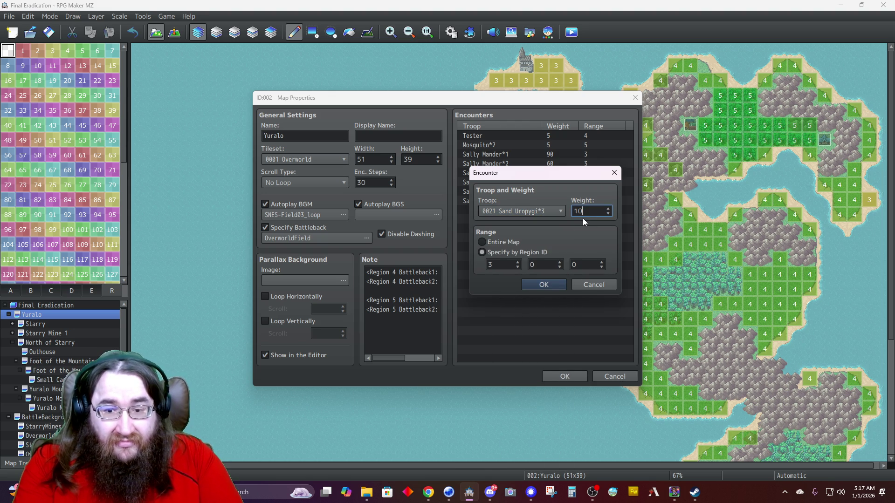
pyautogui.write('0')
pyautogui.click(541, 286)
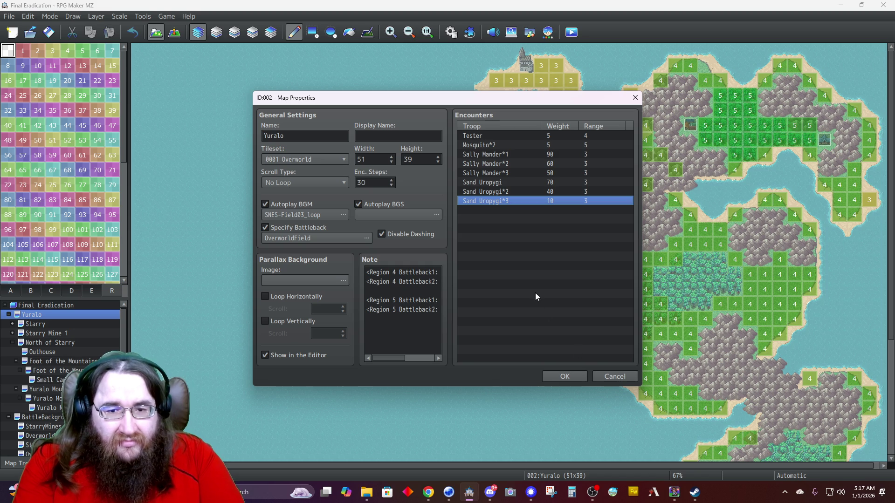
pyautogui.click(387, 317)
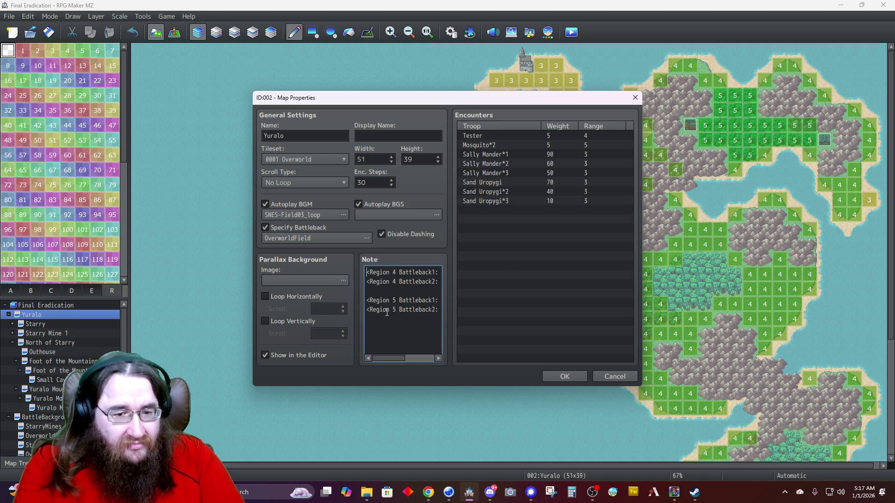
# Duplicate the region battleback note lines and rename both backgrounds to Desert
pyautogui.doubleClick(384, 304)
pyautogui.hotkey('ctrl', 'v')
pyautogui.press('BackSpace')
pyautogui.press('BackSpace')
pyautogui.press('BackSpace')
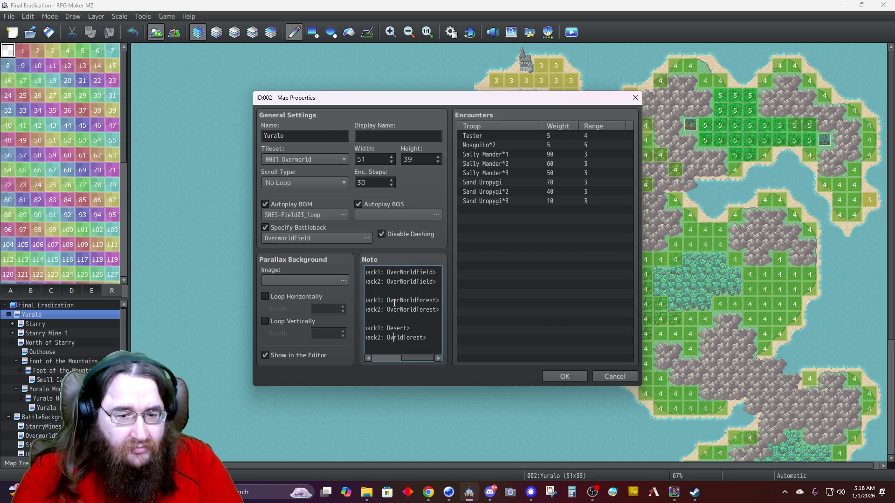
pyautogui.press('BackSpace')
pyautogui.press('BackSpace')
pyautogui.press('BackSpace')
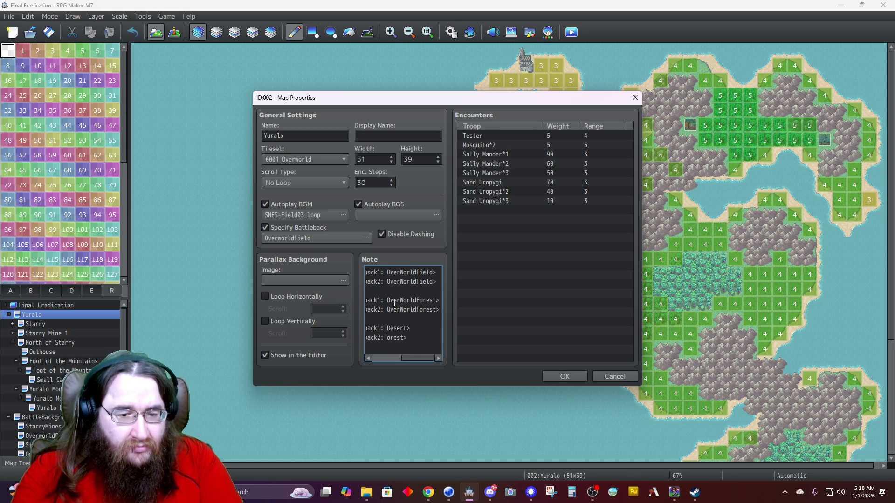
pyautogui.press('Delete')
pyautogui.write('Des')
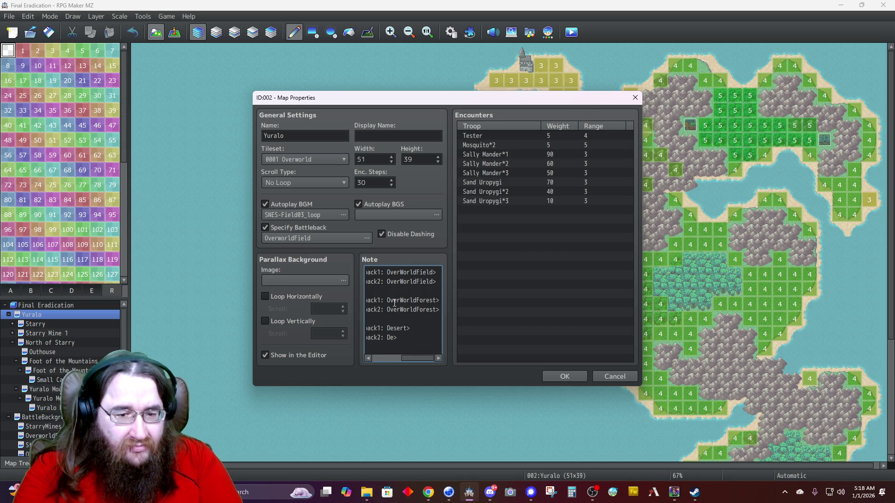
pyautogui.write('ert')
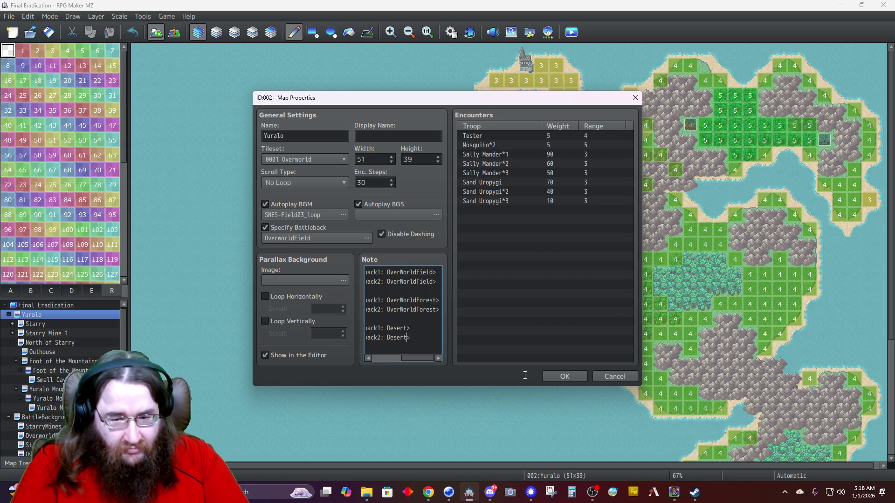
# Set encounter steps to 65 and apply the map properties
pyautogui.click(372, 182)
pyautogui.write('60')
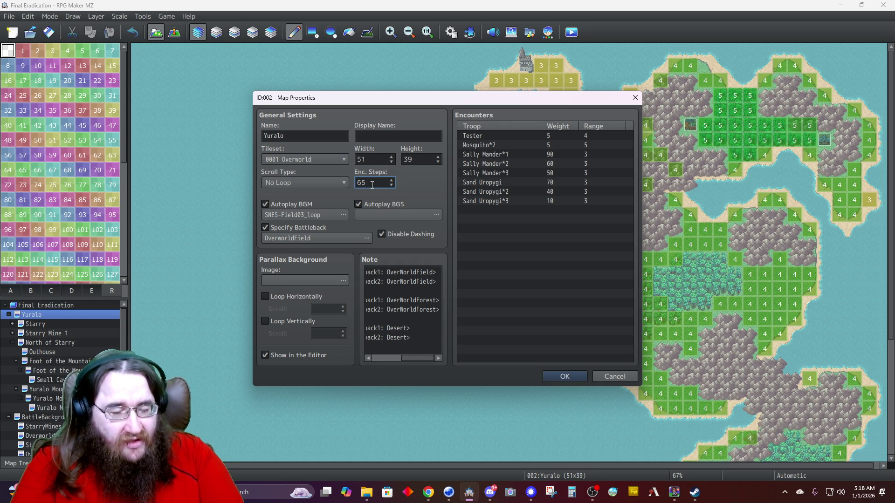
pyautogui.click(557, 376)
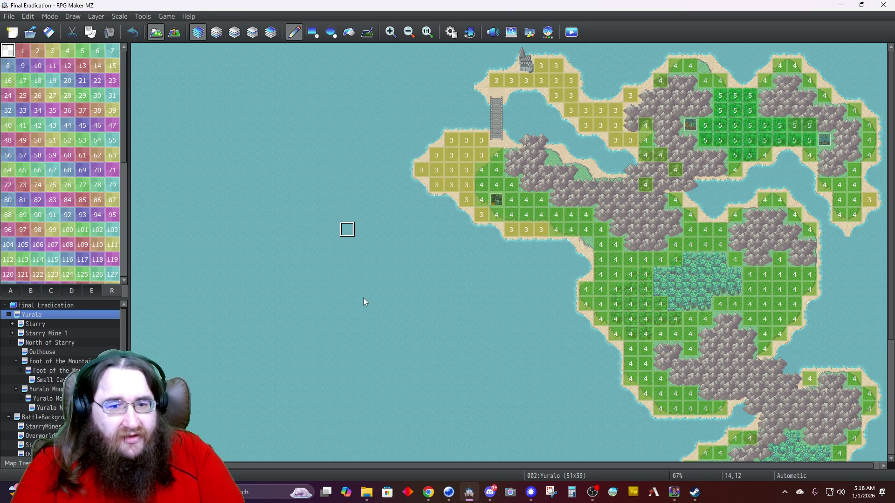
# Save the project, then paint region 5 across northeast grassland, the east coast and central tiles
pyautogui.click(52, 31)
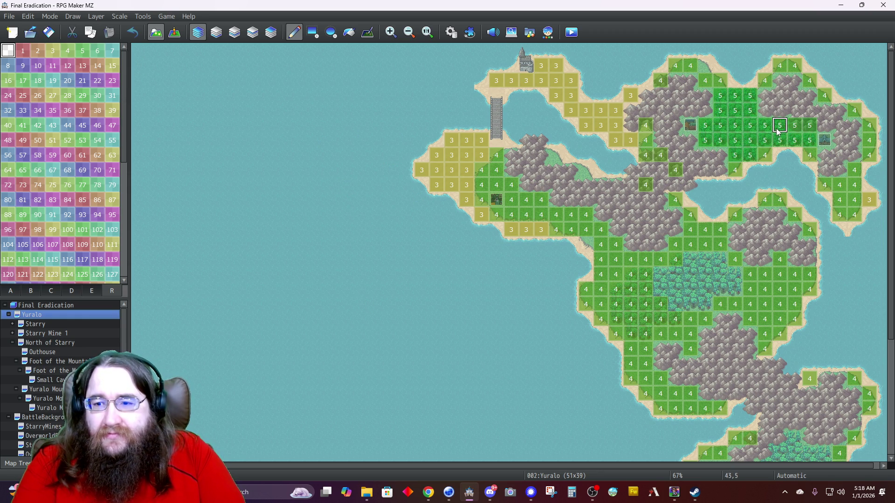
pyautogui.click(764, 80)
pyautogui.click(780, 65)
pyautogui.click(809, 65)
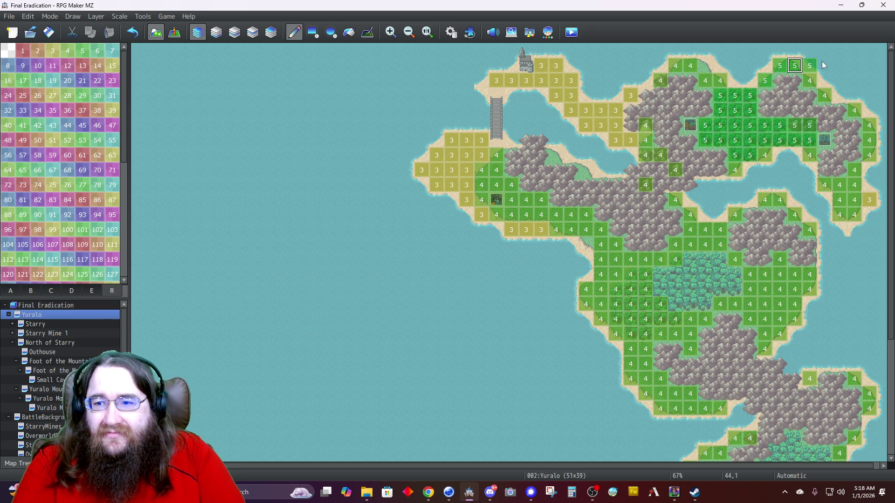
pyautogui.click(795, 65)
pyautogui.click(809, 80)
pyautogui.click(825, 96)
pyautogui.click(854, 110)
pyautogui.click(869, 125)
pyautogui.click(869, 140)
pyautogui.click(869, 154)
pyautogui.click(854, 169)
pyautogui.click(854, 184)
pyautogui.click(839, 185)
pyautogui.click(825, 185)
pyautogui.click(840, 199)
pyautogui.click(854, 200)
pyautogui.click(855, 215)
pyautogui.click(839, 214)
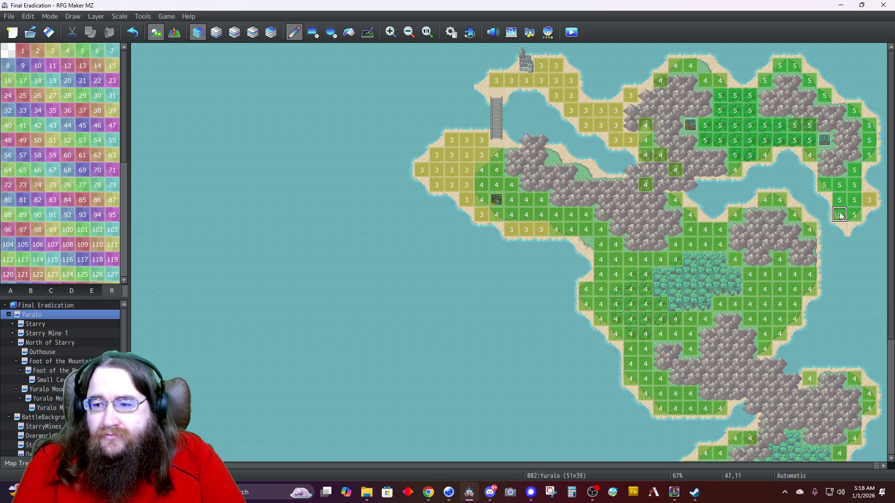
pyautogui.click(739, 168)
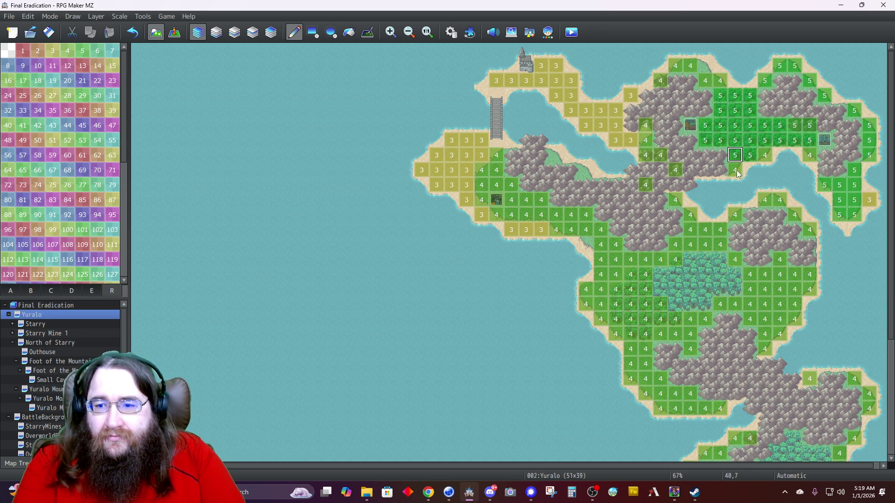
pyautogui.click(766, 157)
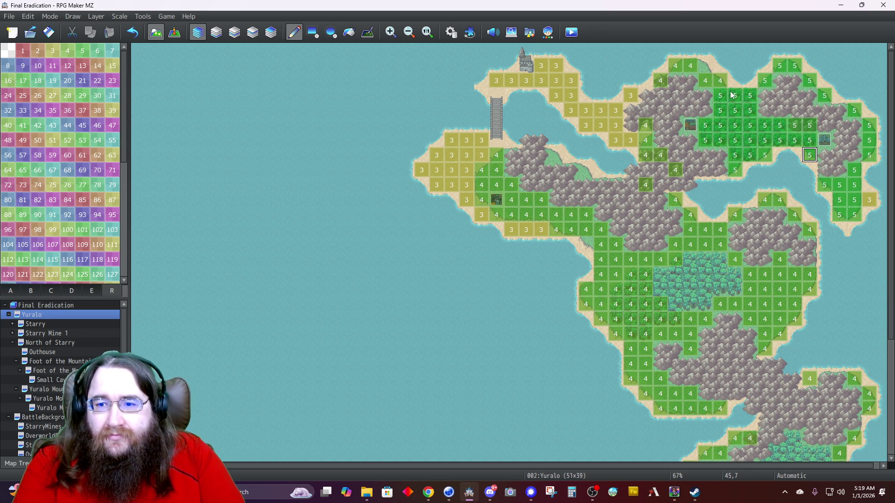
pyautogui.click(719, 82)
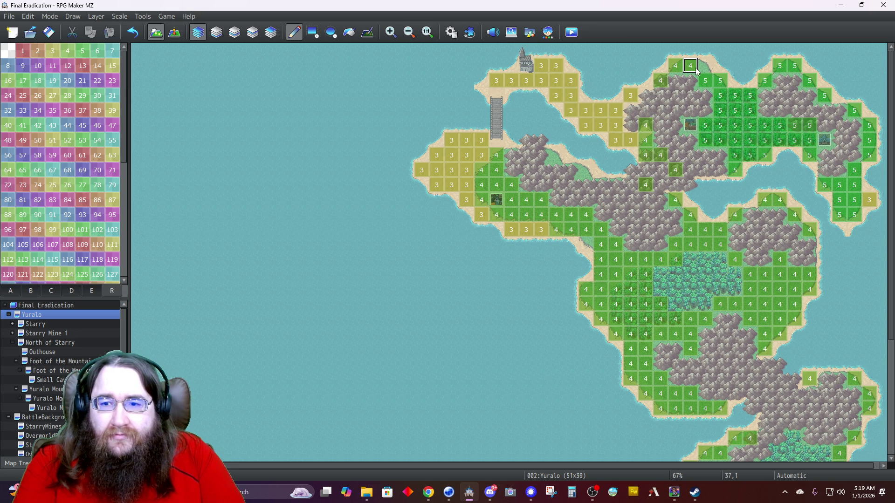
pyautogui.click(680, 70)
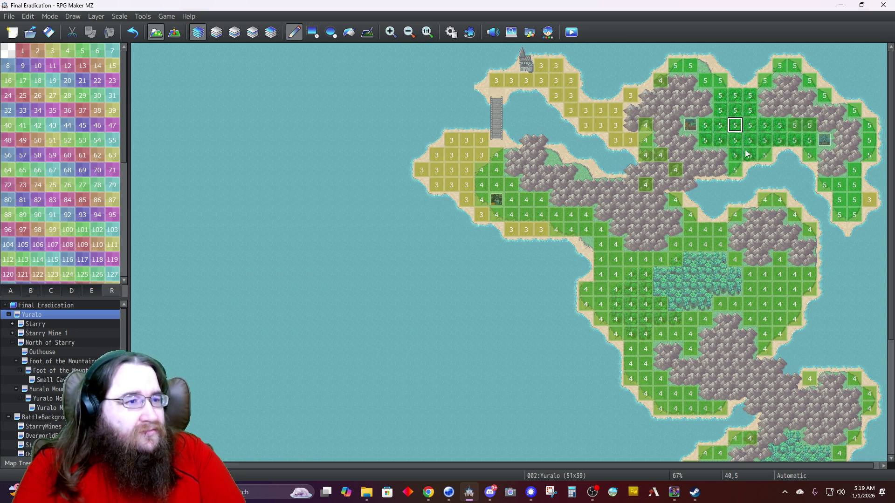
# Restore region 4 on the top-row, northeast and central tiles, and erase it from mountains
pyautogui.moveTo(675, 65); pyautogui.dragTo(705, 65)
pyautogui.moveTo(782, 69)
pyautogui.mouseDown()
pyautogui.moveTo(800, 69)
pyautogui.moveTo(769, 82)
pyautogui.moveTo(857, 114)
pyautogui.moveTo(872, 146)
pyautogui.moveTo(848, 191)
pyautogui.moveTo(857, 187)
pyautogui.moveTo(857, 217)
pyautogui.moveTo(843, 219)
pyautogui.moveTo(827, 189)
pyautogui.mouseUp()
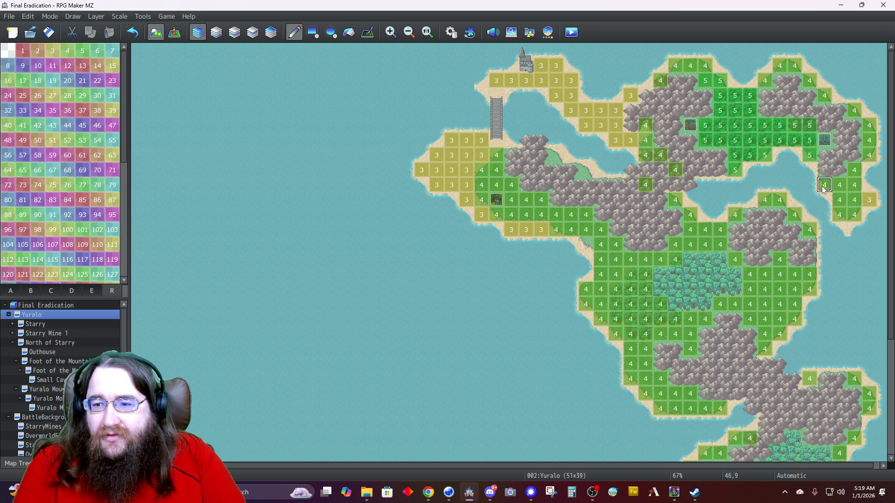
pyautogui.click(811, 158)
pyautogui.click(766, 158)
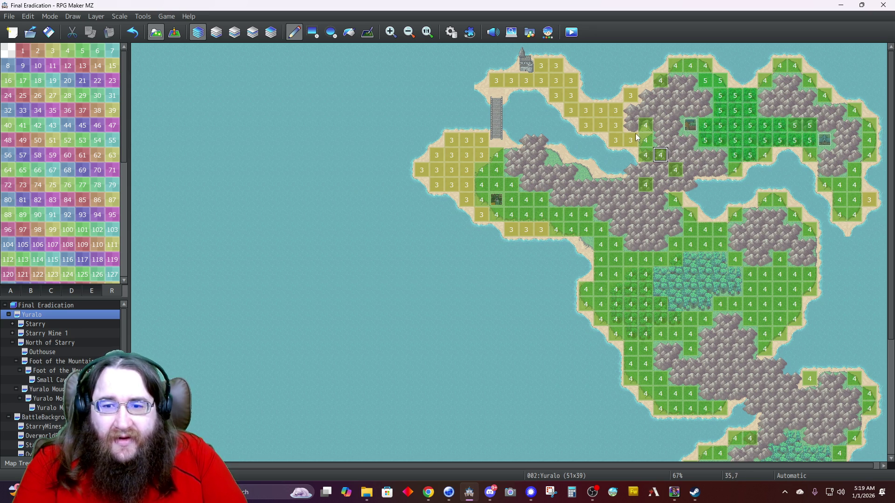
pyautogui.moveTo(657, 170)
pyautogui.mouseDown()
pyautogui.moveTo(648, 156)
pyautogui.moveTo(675, 170)
pyautogui.moveTo(648, 184)
pyautogui.mouseUp()
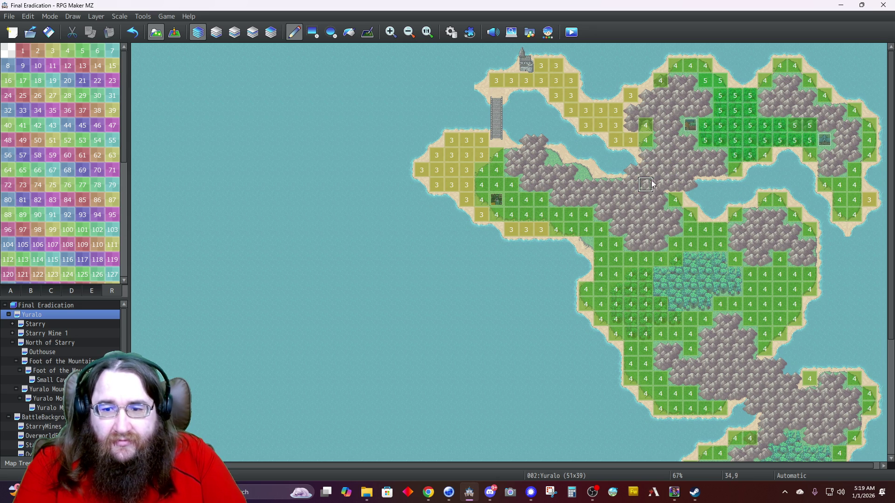
pyautogui.scroll(-3, 657, 189)
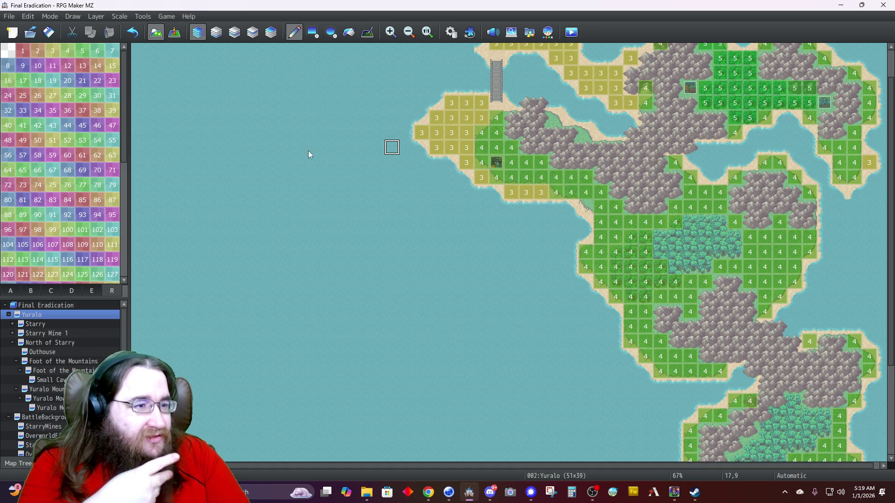
# Select region 16 and paint it on the western grassland tiles
pyautogui.click(70, 97)
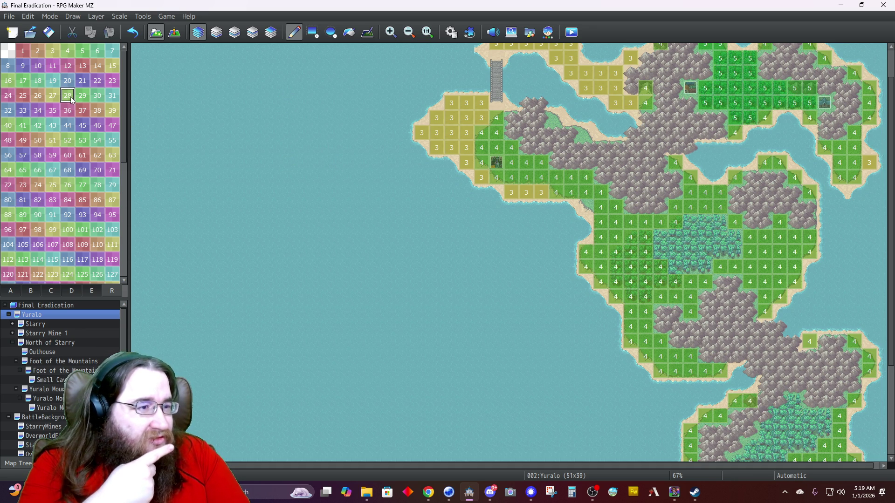
pyautogui.click(8, 81)
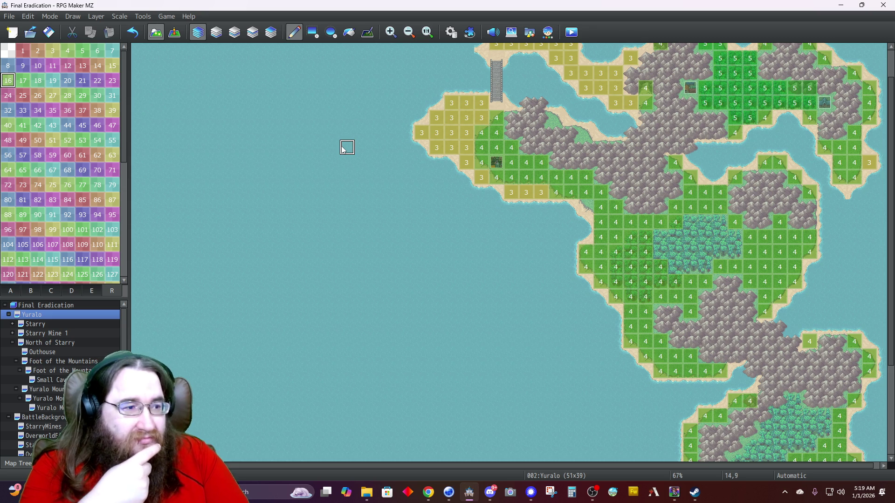
pyautogui.click(496, 118)
# Paint region 16 across the western grassland tiles
pyautogui.click(497, 133)
pyautogui.click(556, 118)
pyautogui.click(482, 133)
pyautogui.click(482, 148)
pyautogui.click(496, 147)
pyautogui.click(481, 162)
pyautogui.click(496, 178)
pyautogui.click(512, 177)
pyautogui.click(511, 162)
pyautogui.click(511, 147)
pyautogui.click(526, 163)
pyautogui.click(526, 177)
# Paint the next two rows of grassland as region 16
pyautogui.click(542, 177)
pyautogui.click(542, 163)
pyautogui.click(556, 178)
pyautogui.click(571, 178)
pyautogui.click(586, 177)
pyautogui.click(586, 193)
pyautogui.click(571, 193)
pyautogui.click(556, 192)
# Extend region 16 down the western coast and over the grassland above the forest
pyautogui.click(601, 192)
pyautogui.click(601, 207)
pyautogui.click(616, 207)
pyautogui.click(616, 223)
pyautogui.click(601, 222)
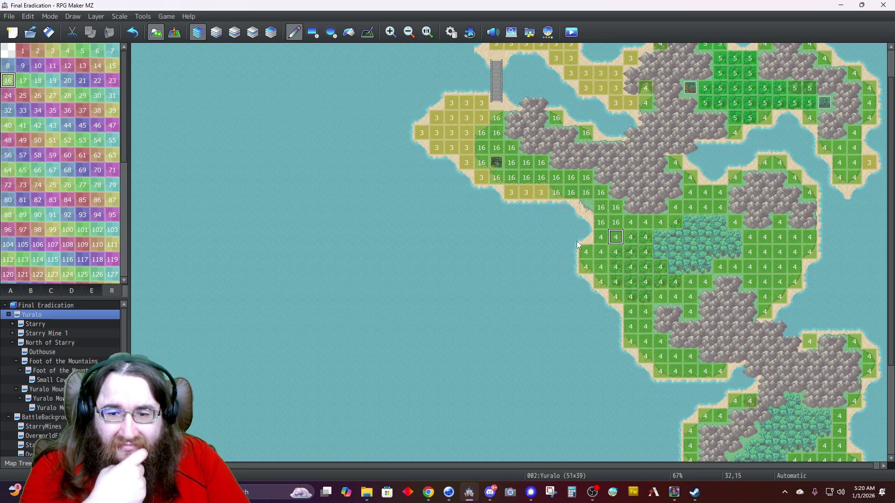
pyautogui.click(601, 237)
pyautogui.click(616, 238)
pyautogui.click(646, 222)
pyautogui.click(661, 222)
pyautogui.click(675, 222)
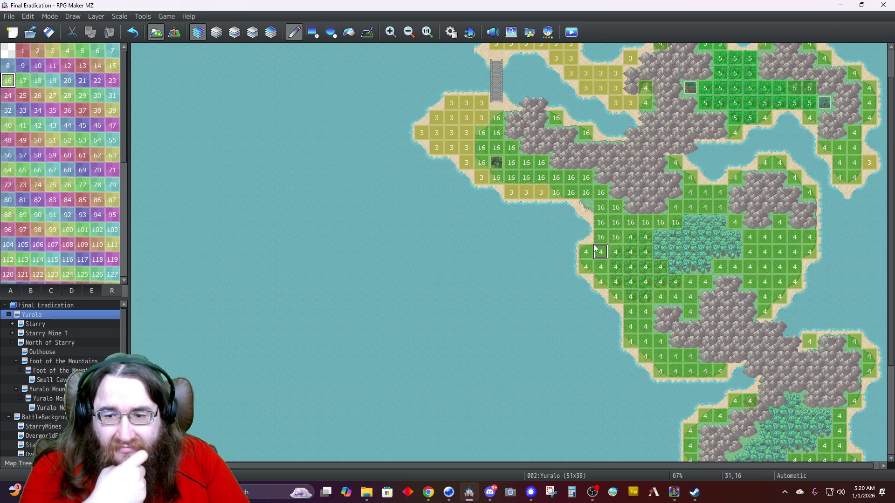
# Erase region 4 from all the forest tiles using the empty region
pyautogui.rightClick(660, 252)
pyautogui.click(645, 253)
pyautogui.click(645, 237)
pyautogui.click(631, 237)
pyautogui.click(631, 252)
pyautogui.click(616, 252)
pyautogui.click(616, 267)
pyautogui.click(630, 268)
pyautogui.click(645, 267)
pyautogui.click(660, 267)
pyautogui.click(646, 282)
pyautogui.click(661, 282)
pyautogui.click(675, 282)
pyautogui.click(631, 282)
pyautogui.click(616, 282)
pyautogui.click(631, 297)
pyautogui.click(646, 297)
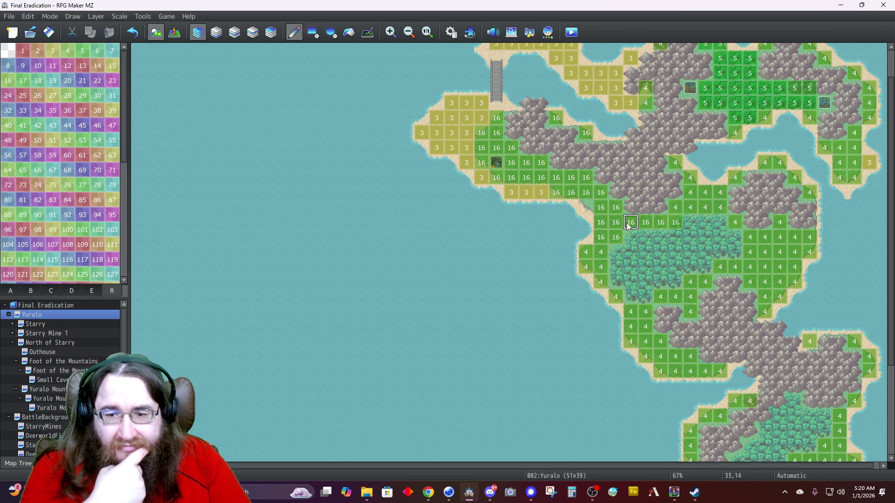
# Paint region 16 on the grassland beside the forest and the nearby coast tiles
pyautogui.click(586, 253)
pyautogui.click(601, 253)
pyautogui.click(586, 267)
pyautogui.click(601, 267)
pyautogui.click(601, 282)
pyautogui.click(616, 297)
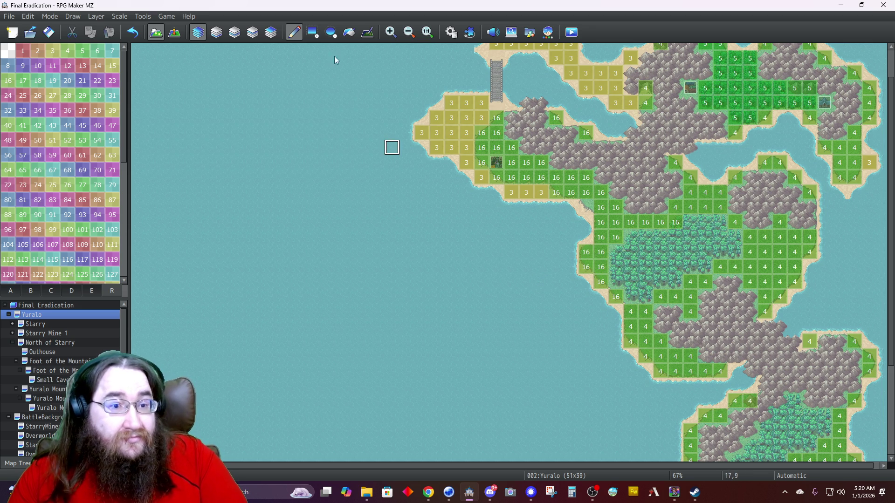
# Fill the southern grassland with region 16 using the Rectangle tool, undoing one stray tile
pyautogui.click(313, 35)
pyautogui.moveTo(627, 311)
pyautogui.mouseDown()
pyautogui.moveTo(645, 328)
pyautogui.moveTo(635, 343)
pyautogui.moveTo(661, 343)
pyautogui.moveTo(710, 380)
pyautogui.mouseUp()
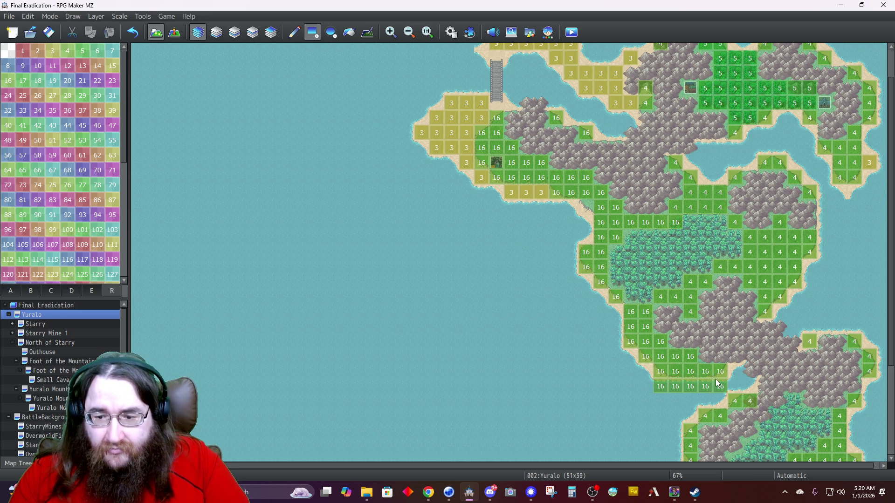
pyautogui.click(718, 375)
pyautogui.moveTo(661, 299)
pyautogui.mouseDown()
pyautogui.moveTo(691, 302)
pyautogui.moveTo(692, 283)
pyautogui.moveTo(704, 285)
pyautogui.mouseUp()
pyautogui.click(772, 316)
pyautogui.hotkey('ctrl', 'z')
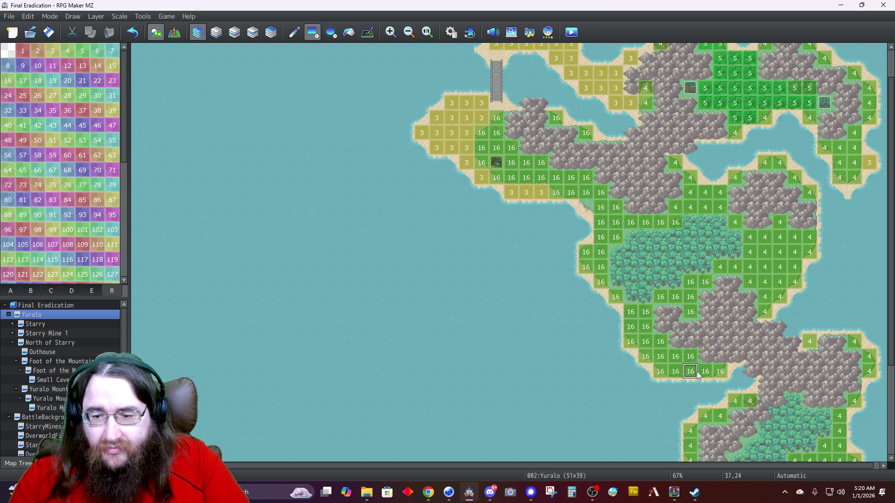
pyautogui.moveTo(765, 312); pyautogui.dragTo(770, 306)
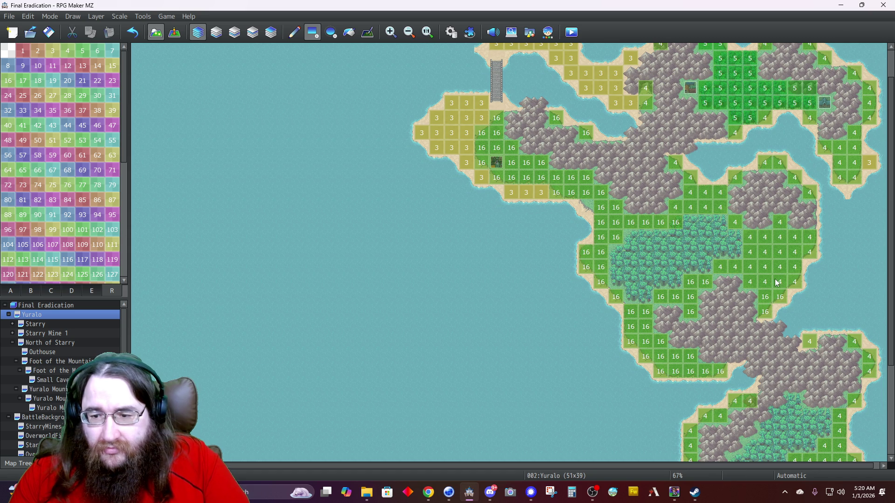
# Paint the eastern grassland and headland as region 16
pyautogui.click(777, 281)
pyautogui.click(765, 268)
pyautogui.moveTo(737, 271)
pyautogui.mouseDown()
pyautogui.moveTo(749, 253)
pyautogui.moveTo(788, 251)
pyautogui.moveTo(790, 237)
pyautogui.moveTo(781, 238)
pyautogui.moveTo(812, 254)
pyautogui.moveTo(813, 243)
pyautogui.mouseUp()
pyautogui.click(779, 224)
pyautogui.click(810, 193)
pyautogui.click(794, 177)
pyautogui.click(736, 172)
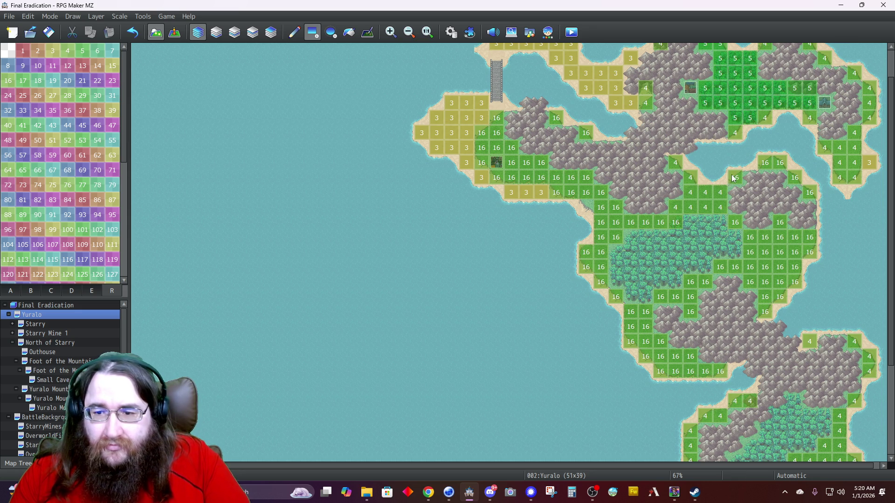
pyautogui.moveTo(720, 193)
pyautogui.mouseDown()
pyautogui.moveTo(691, 195)
pyautogui.moveTo(696, 206)
pyautogui.mouseUp()
pyautogui.click(690, 177)
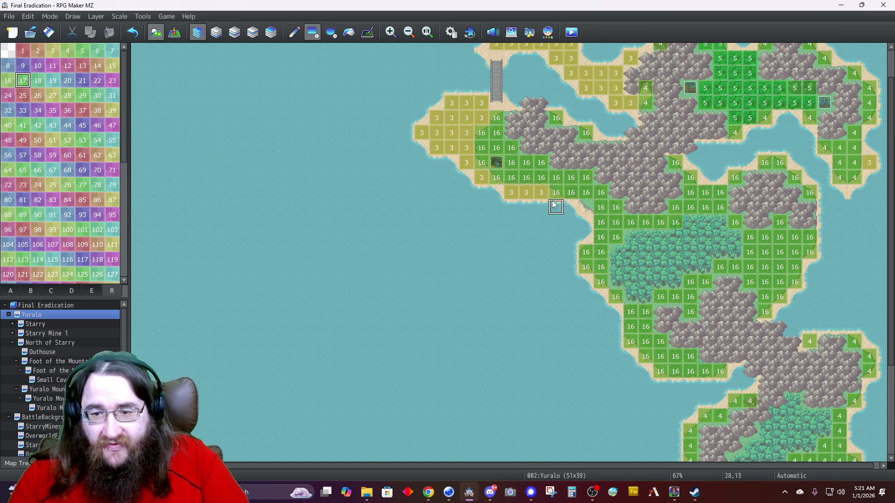
# Paint region 17 over the central forest block, then select region 29 in the palette
pyautogui.moveTo(741, 241)
pyautogui.mouseDown()
pyautogui.moveTo(737, 254)
pyautogui.moveTo(707, 222)
pyautogui.moveTo(715, 224)
pyautogui.moveTo(690, 254)
pyautogui.moveTo(700, 269)
pyautogui.moveTo(673, 275)
pyautogui.moveTo(676, 285)
pyautogui.moveTo(631, 239)
pyautogui.moveTo(619, 277)
pyautogui.moveTo(633, 297)
pyautogui.moveTo(651, 298)
pyautogui.mouseUp()
pyautogui.scroll(-4, 736, 300)
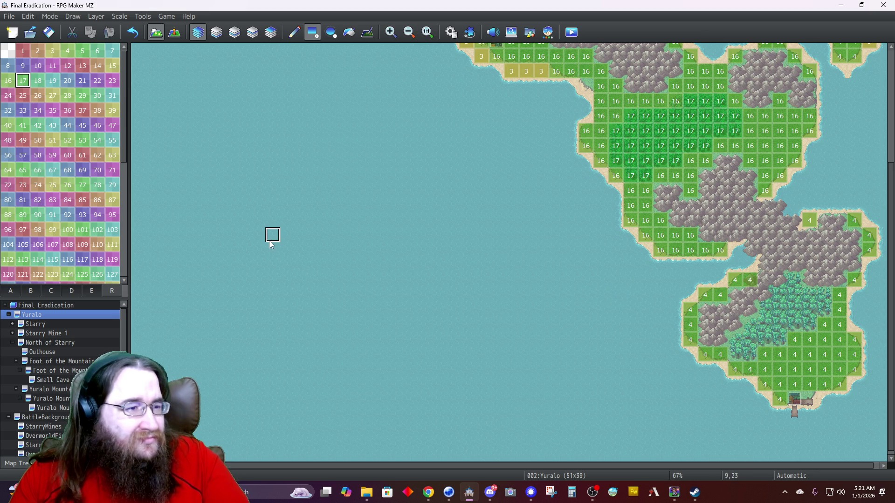
pyautogui.click(82, 96)
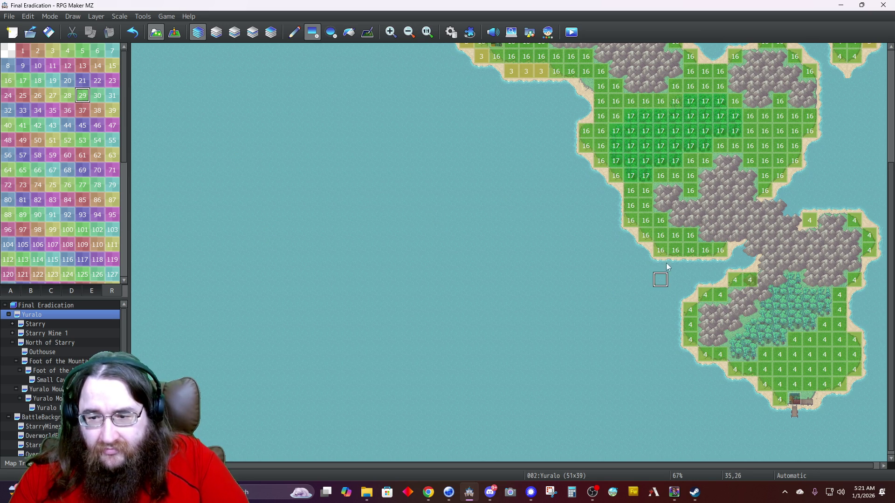
pyautogui.rightClick(749, 290)
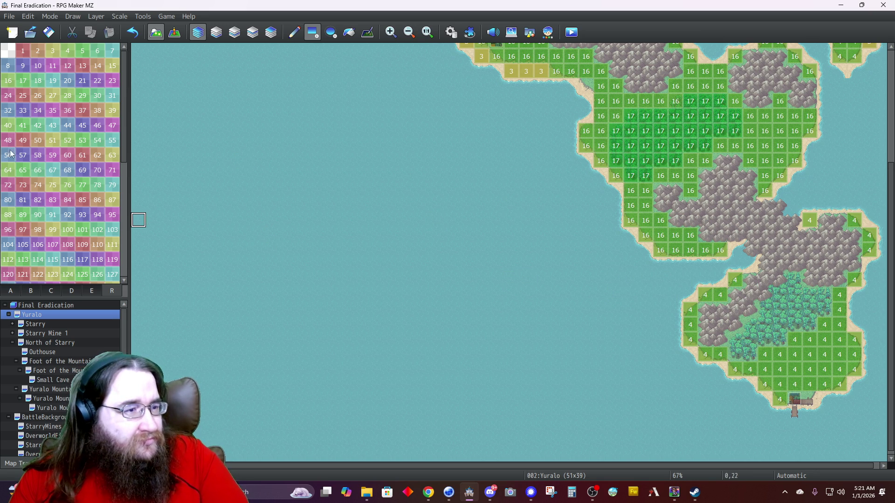
# Repaint the island's northwest and west-coast region-4 grass tiles as region 29
pyautogui.click(82, 99)
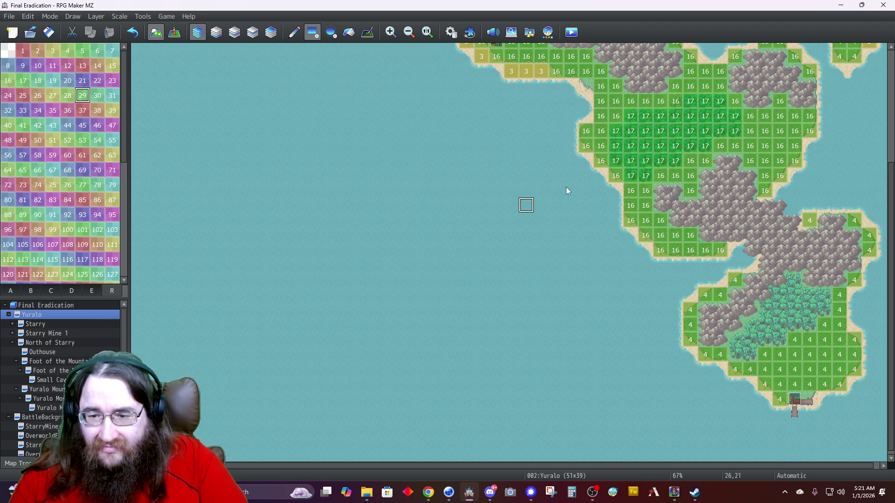
pyautogui.moveTo(732, 285); pyautogui.dragTo(706, 298)
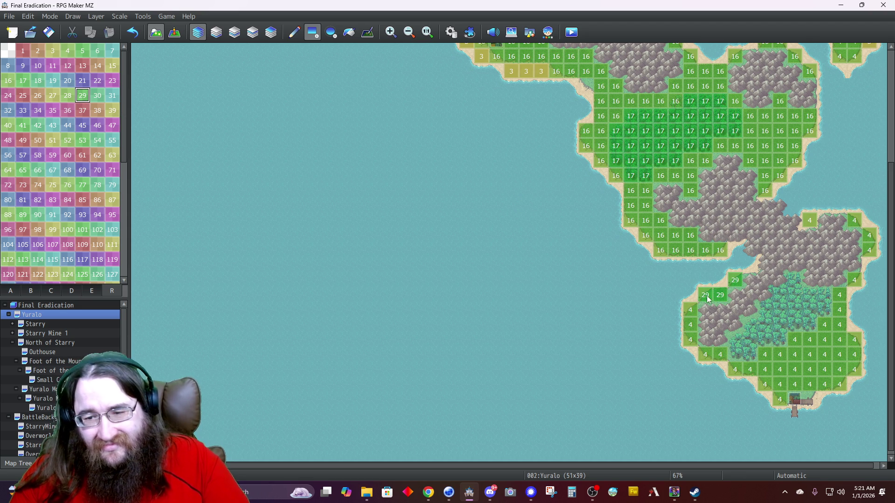
pyautogui.click(696, 311)
pyautogui.click(691, 325)
pyautogui.click(690, 340)
pyautogui.click(705, 356)
pyautogui.click(720, 356)
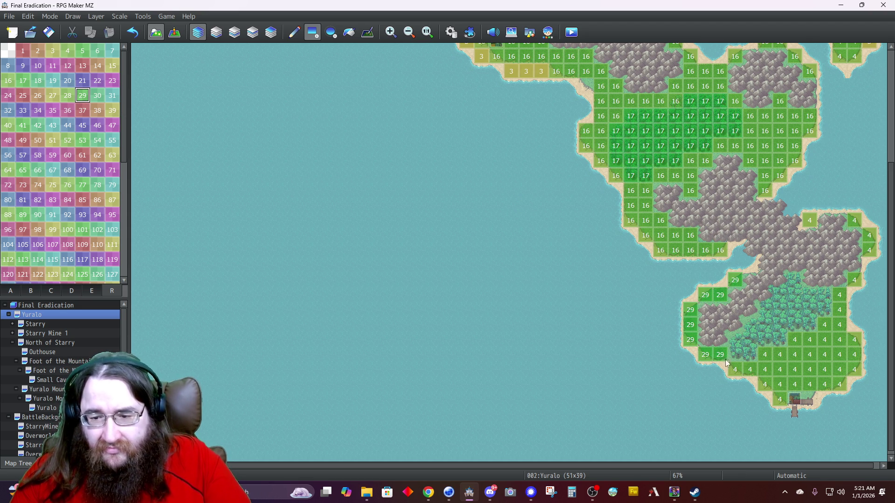
pyautogui.click(735, 370)
# Repaint the southern grassland and eastern coast region-4 tiles as region 29
pyautogui.moveTo(752, 371)
pyautogui.mouseDown()
pyautogui.moveTo(780, 355)
pyautogui.moveTo(783, 374)
pyautogui.mouseUp()
pyautogui.click(766, 385)
pyautogui.click(781, 400)
pyautogui.moveTo(842, 383)
pyautogui.mouseDown()
pyautogui.moveTo(841, 340)
pyautogui.moveTo(845, 348)
pyautogui.moveTo(827, 326)
pyautogui.moveTo(840, 296)
pyautogui.moveTo(840, 309)
pyautogui.mouseUp()
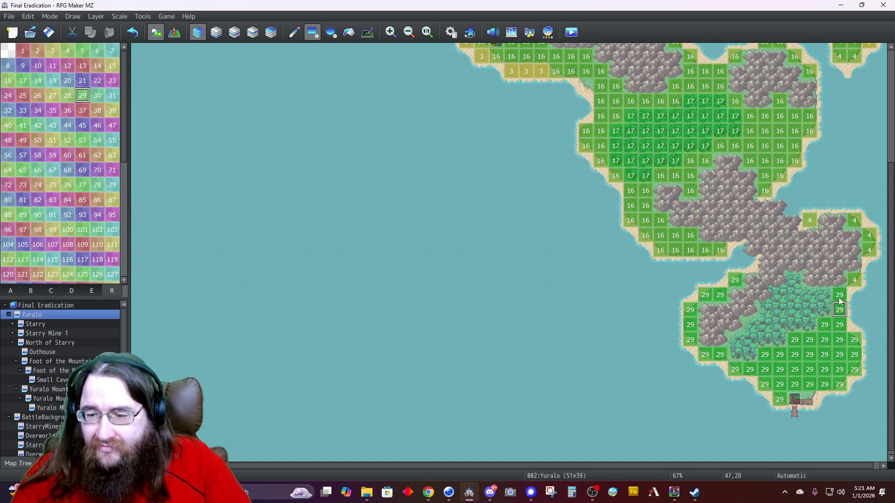
pyautogui.click(857, 286)
pyautogui.click(869, 236)
pyautogui.click(868, 245)
pyautogui.click(857, 227)
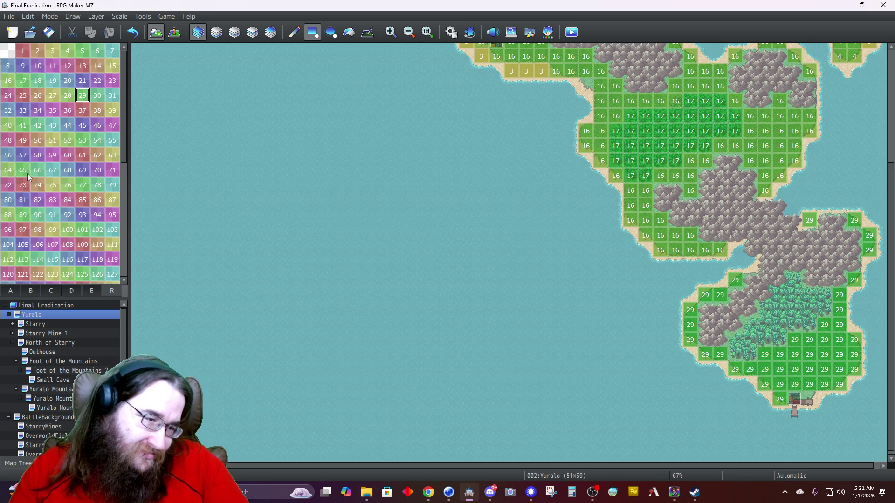
# Mark the island's forest area as region 30 and save the project
pyautogui.click(99, 95)
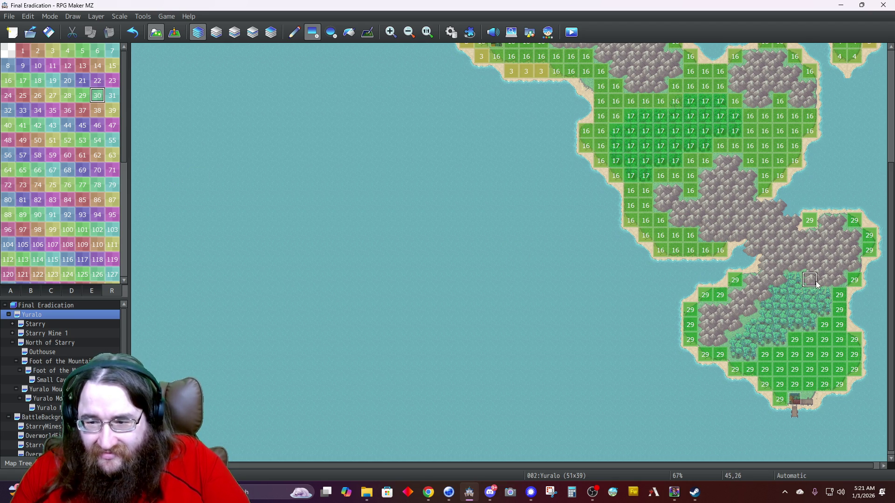
pyautogui.click(795, 285)
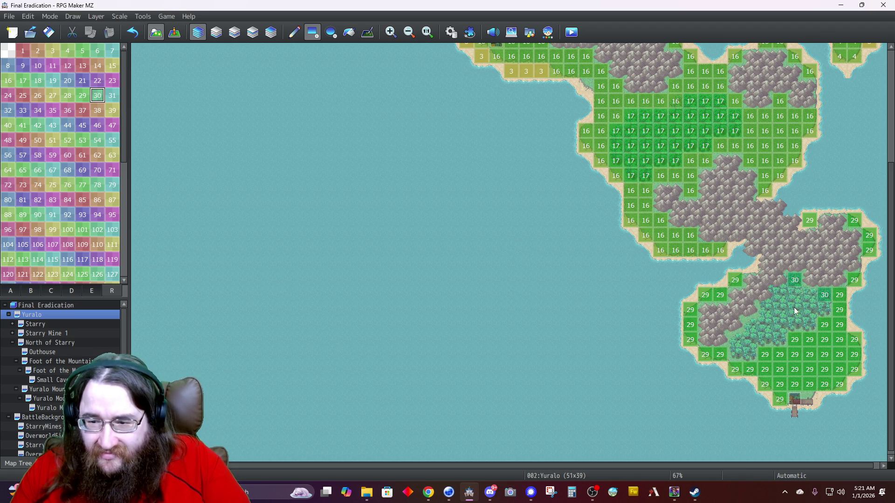
pyautogui.moveTo(765, 310)
pyautogui.mouseDown()
pyautogui.moveTo(764, 321)
pyautogui.moveTo(810, 326)
pyautogui.moveTo(755, 341)
pyautogui.moveTo(750, 325)
pyautogui.moveTo(746, 356)
pyautogui.moveTo(723, 344)
pyautogui.mouseUp()
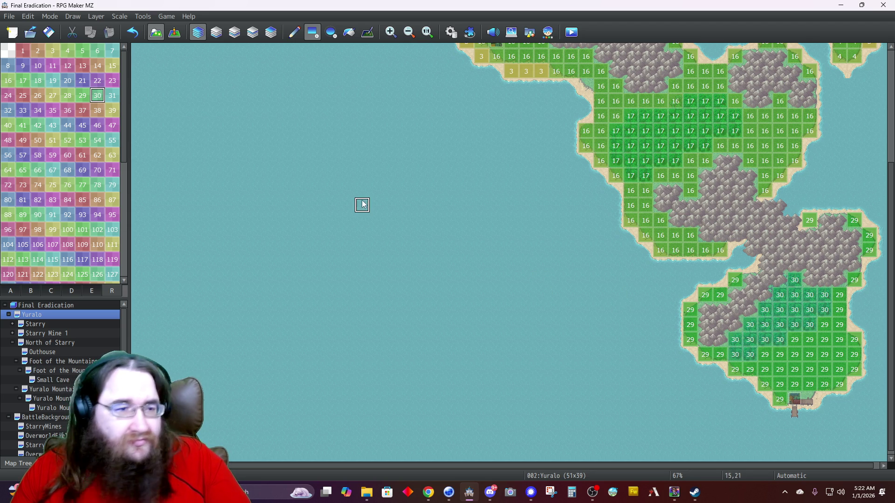
pyautogui.click(49, 32)
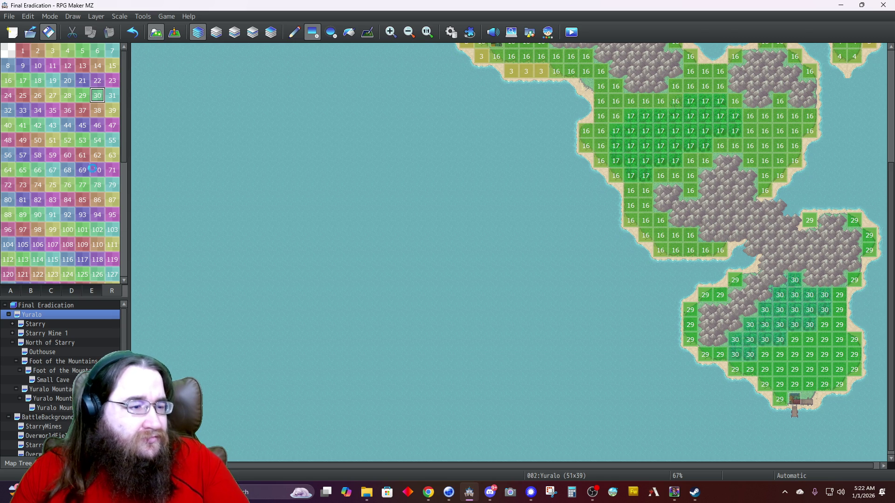
# Inspect the map's tile layers, then restore the combined view with the region overlay
pyautogui.click(10, 293)
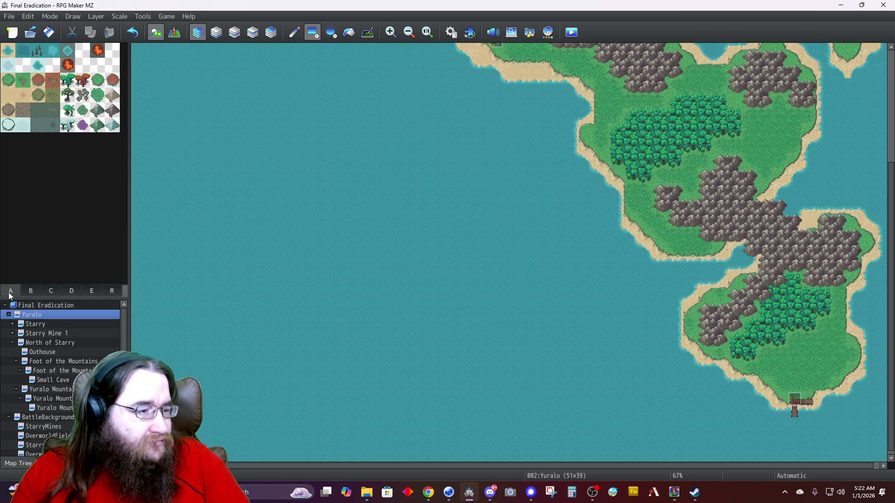
pyautogui.click(234, 32)
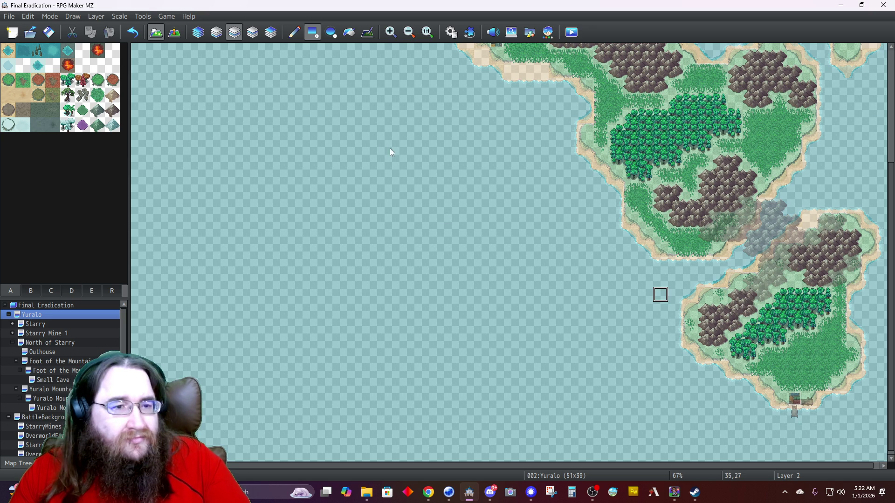
pyautogui.click(197, 33)
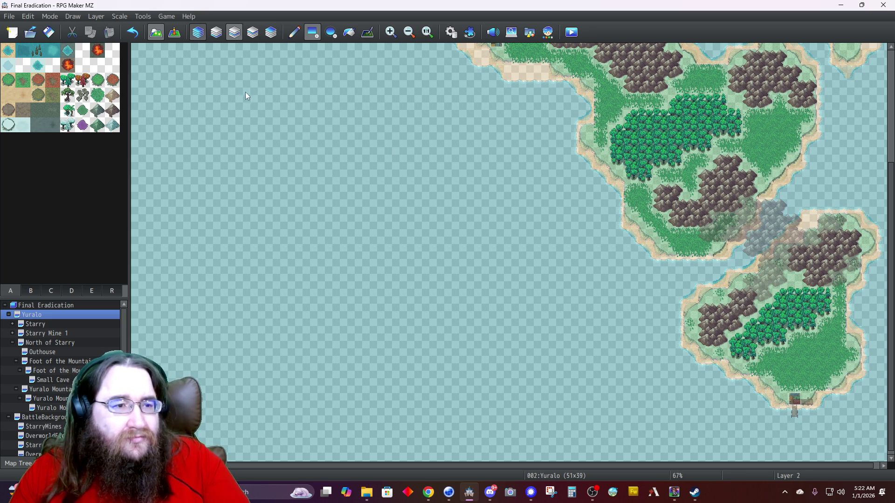
pyautogui.click(118, 291)
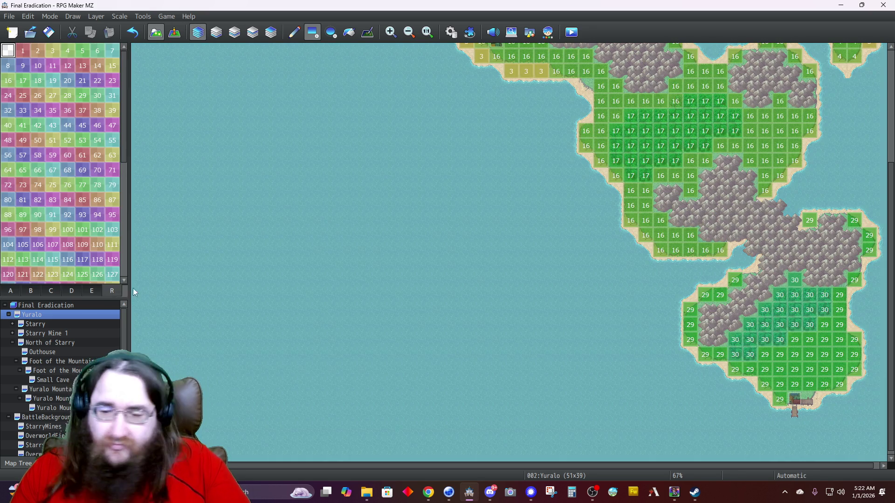
# Change the stray region-30 tile back to region 29 and save the project
pyautogui.rightClick(735, 280)
pyautogui.click(795, 280)
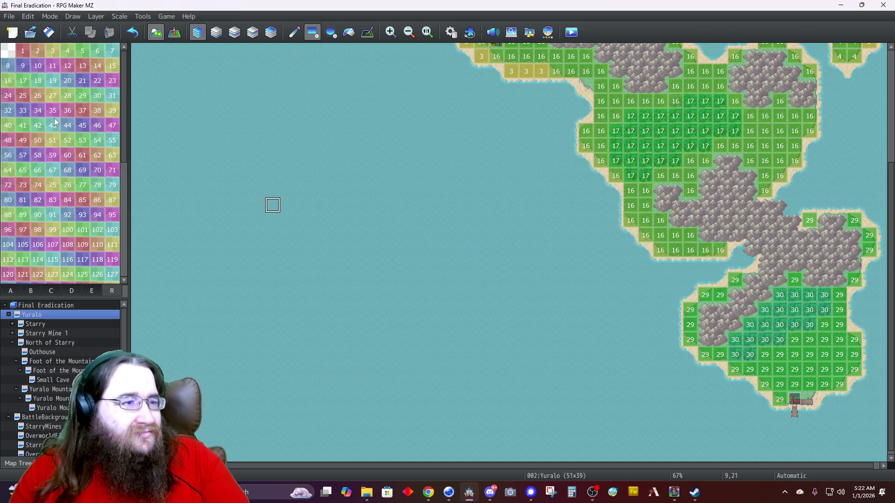
pyautogui.click(48, 32)
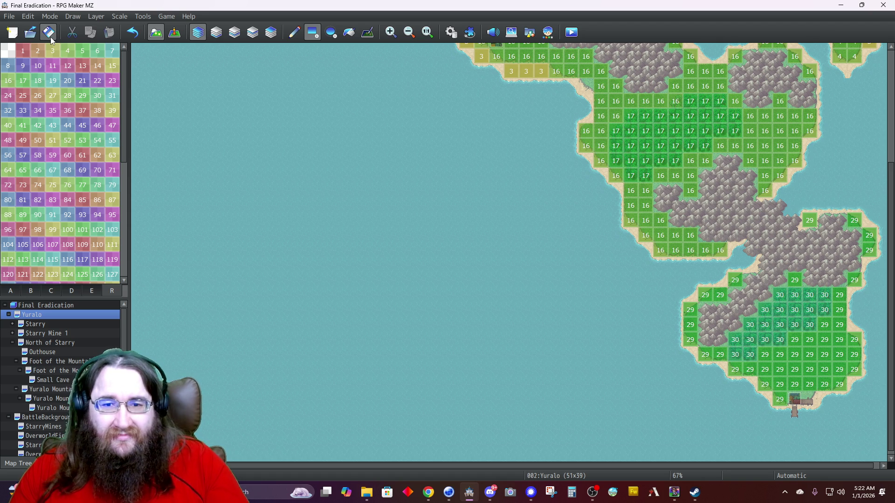
pyautogui.scroll(3, 393, 162)
pyautogui.scroll(4, 393, 162)
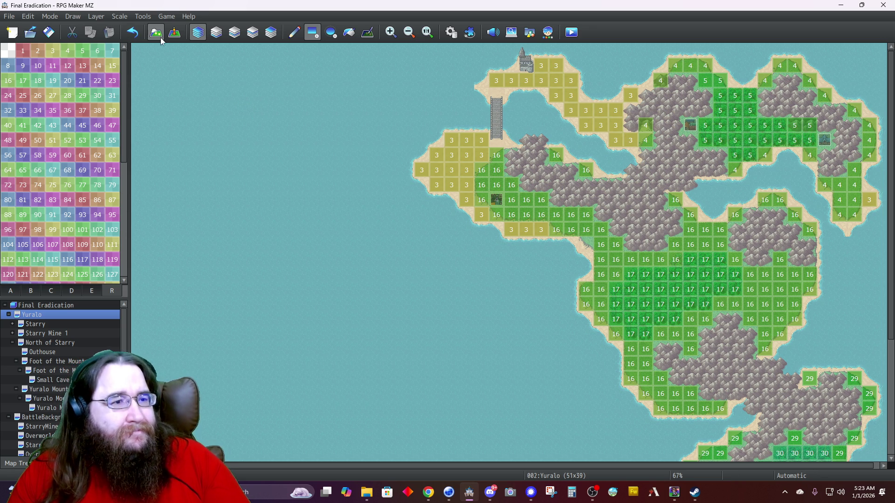
# Return to the plain tile view and scroll over the Yuralo world map
pyautogui.click(10, 292)
pyautogui.scroll(-5, 366, 261)
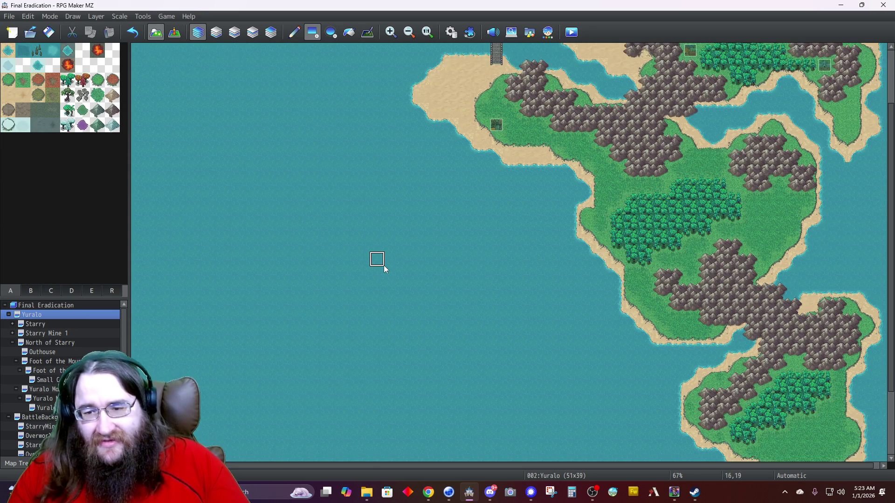
pyautogui.scroll(5, 384, 269)
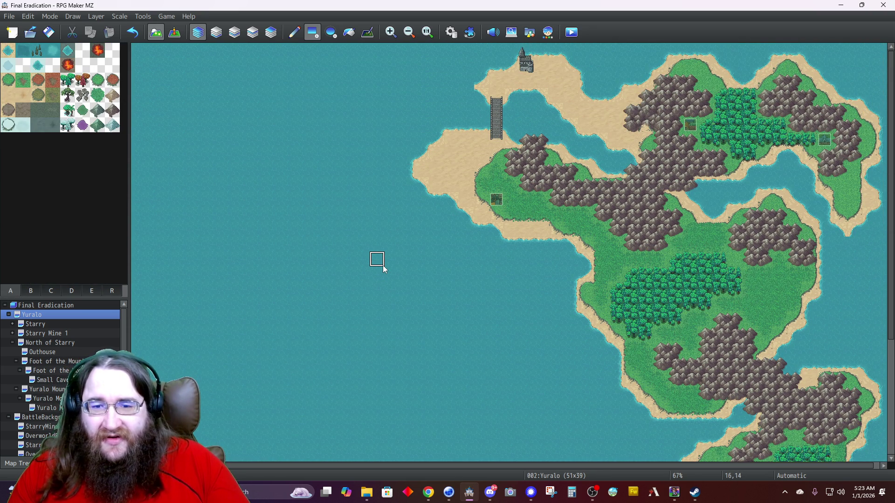
pyautogui.scroll(-6, 384, 269)
pyautogui.scroll(4, 383, 268)
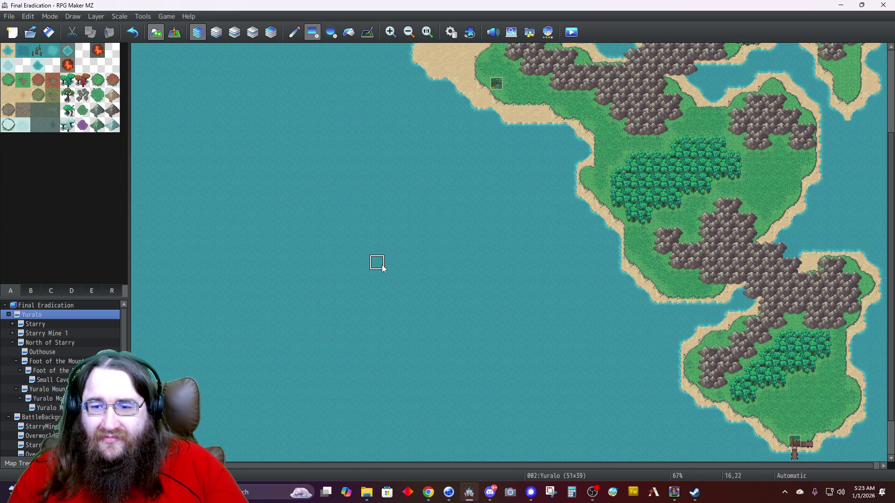
pyautogui.scroll(2, 384, 269)
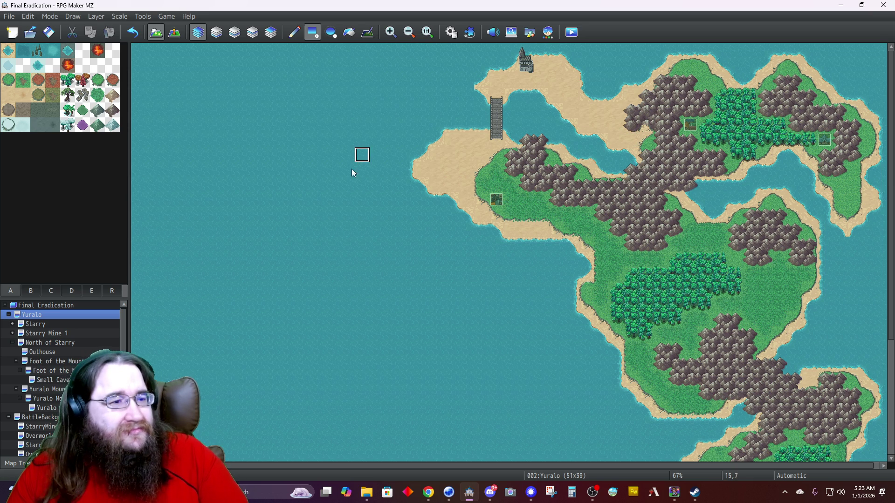
# Save the project and open the Yuralo Mountains 3 map from the Map Tree
pyautogui.click(48, 32)
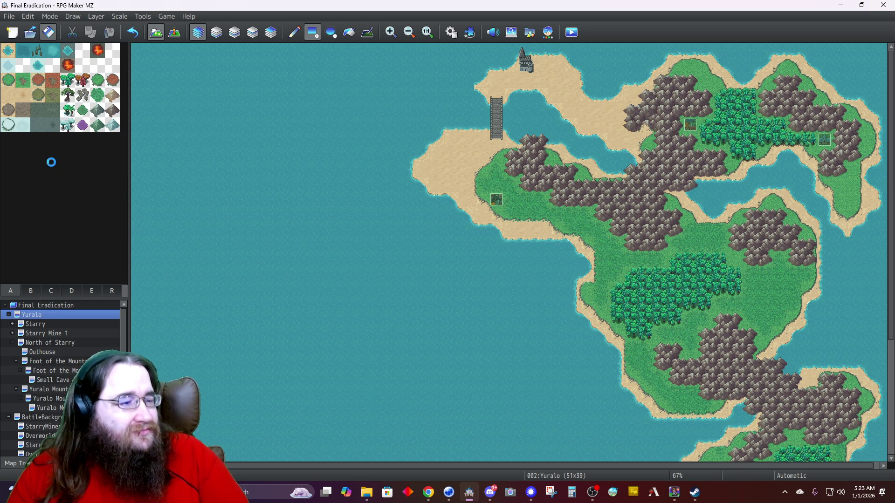
pyautogui.scroll(-1, 52, 396)
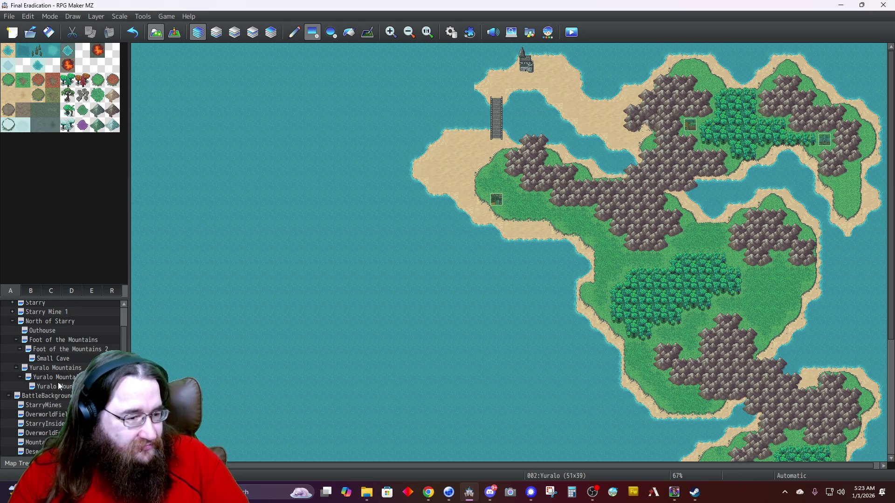
pyautogui.click(66, 386)
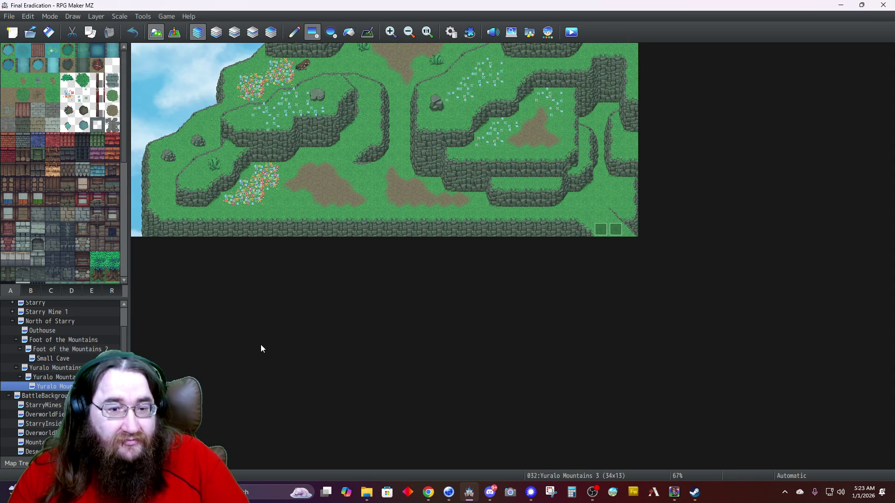
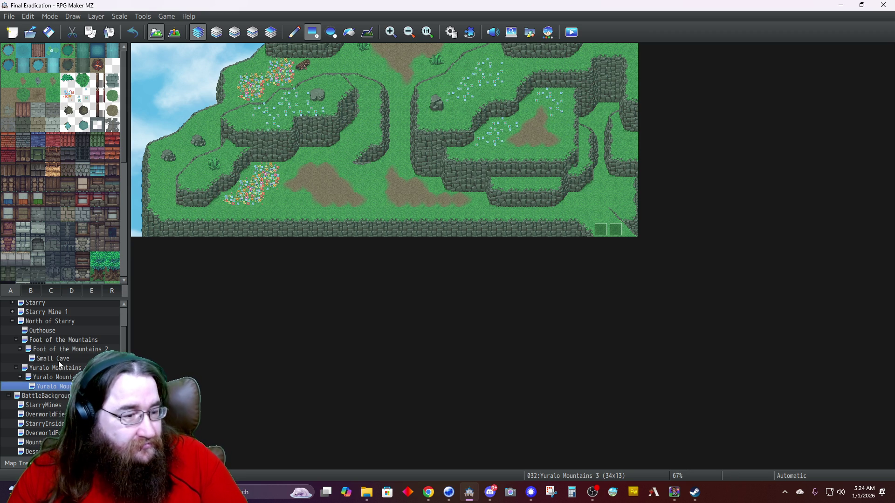
# Paste a copy of Yuralo Mountains 3 and rename the copy Yuralo Mountains 4
pyautogui.hotkey('ctrl', 'v')
pyautogui.click(52, 396)
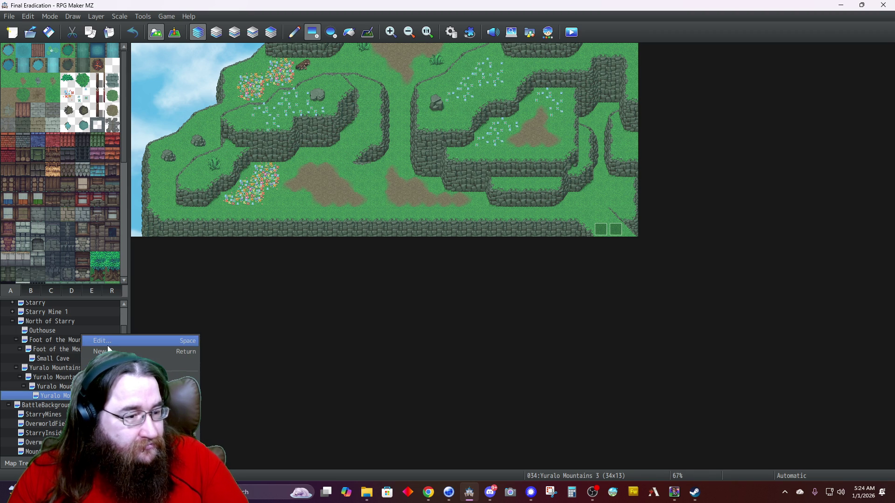
pyautogui.press('space')
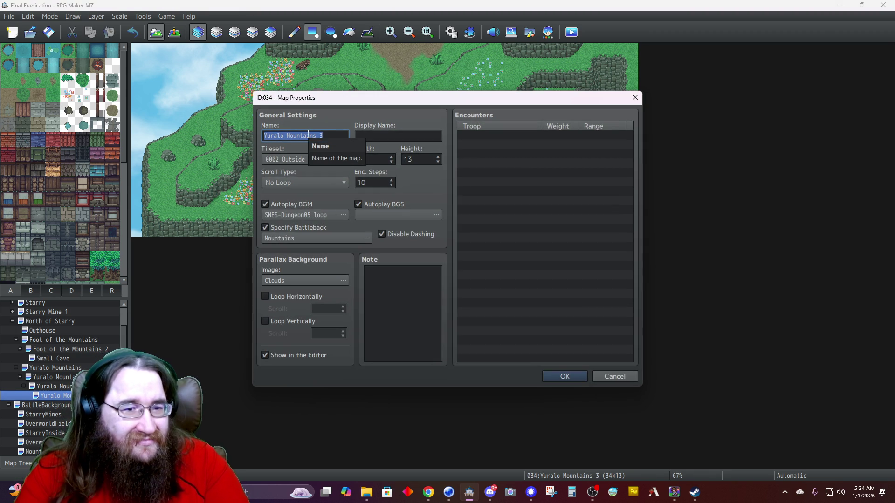
pyautogui.press('End')
pyautogui.press('BackSpace')
pyautogui.write('4')
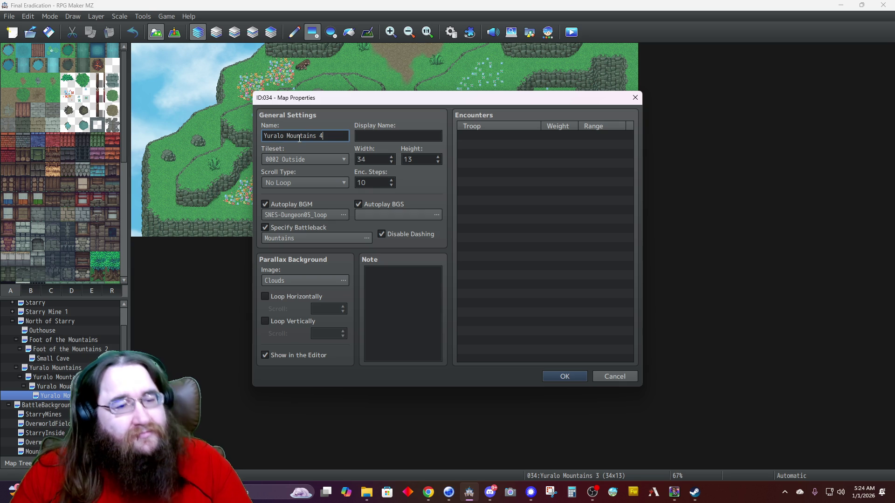
pyautogui.click(549, 379)
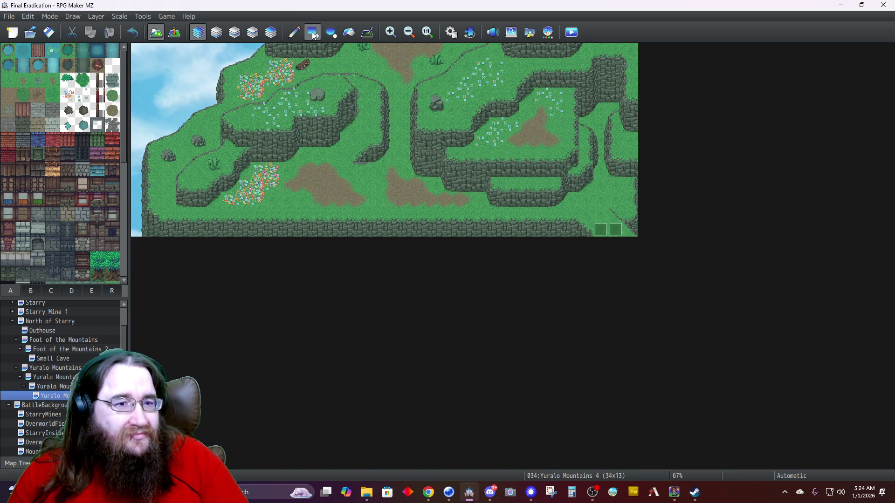
# Erase every tile on the map and delete the two bottom-right transfer events
pyautogui.moveTo(138, 51)
pyautogui.mouseDown()
pyautogui.moveTo(454, 200)
pyautogui.moveTo(763, 313)
pyautogui.mouseUp()
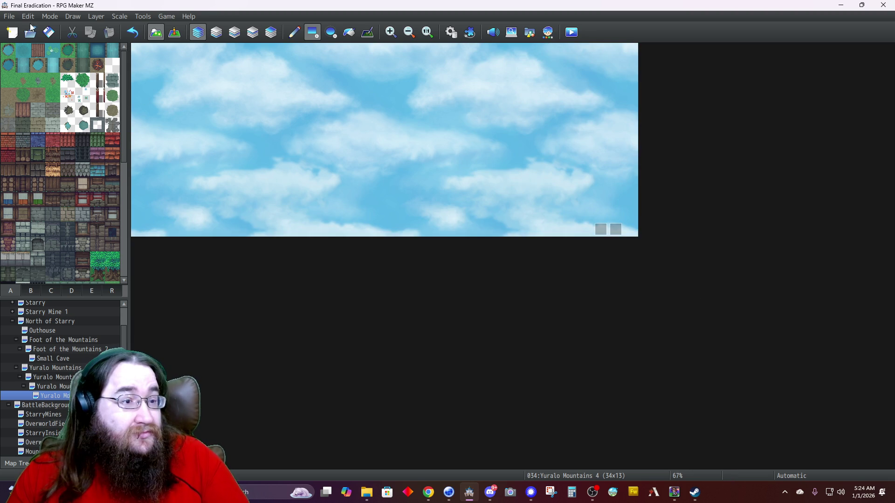
pyautogui.click(181, 39)
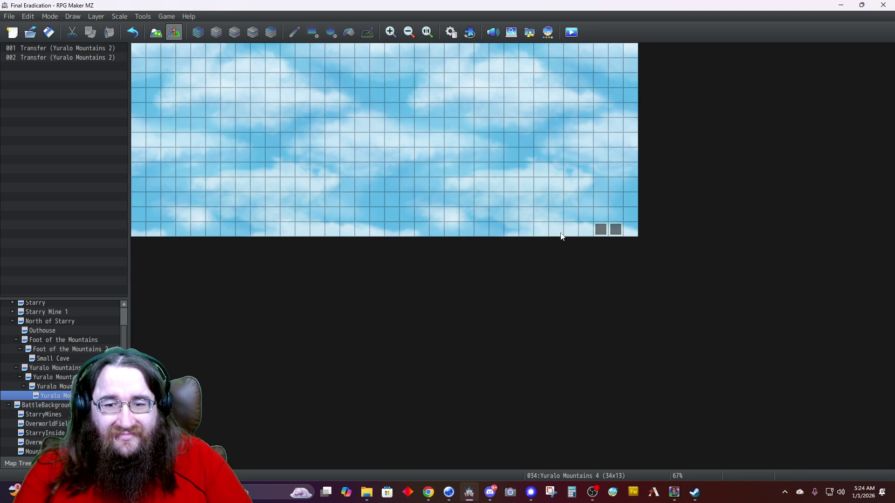
pyautogui.moveTo(602, 231); pyautogui.dragTo(615, 230)
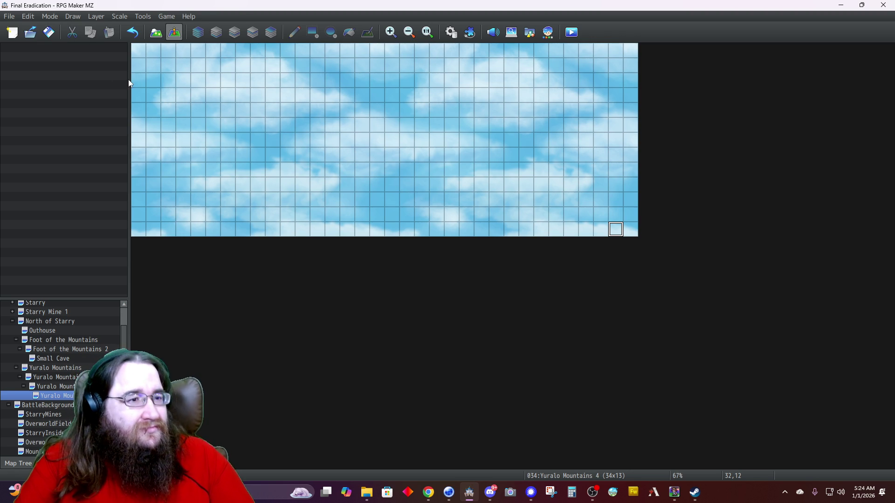
pyautogui.click(157, 34)
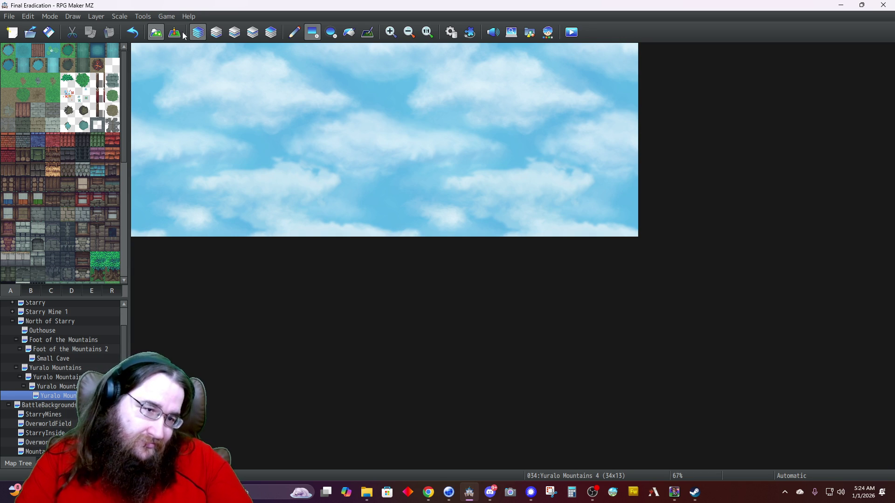
pyautogui.click(176, 41)
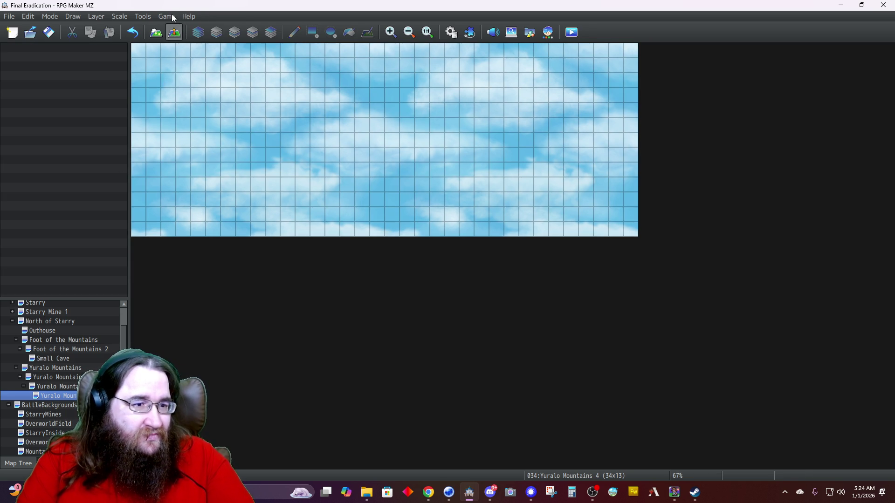
pyautogui.click(156, 32)
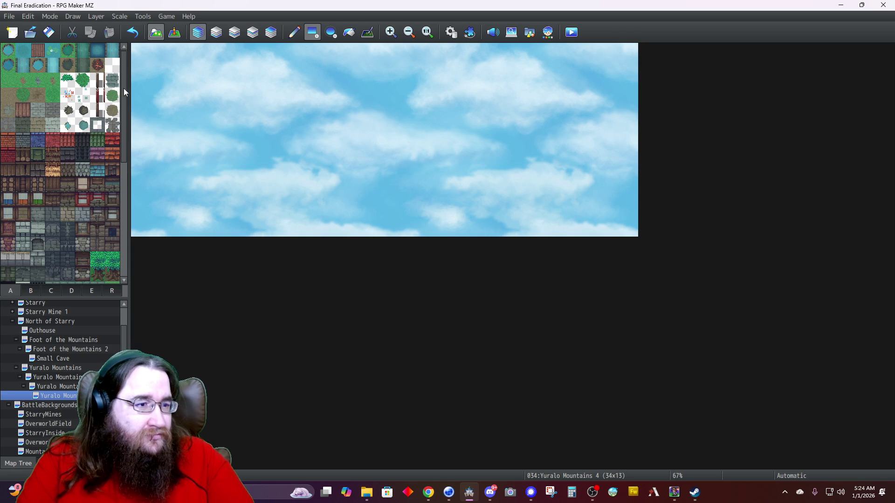
pyautogui.click(31, 293)
pyautogui.click(51, 291)
pyautogui.scroll(-5, 62, 254)
pyautogui.scroll(-5, 62, 254)
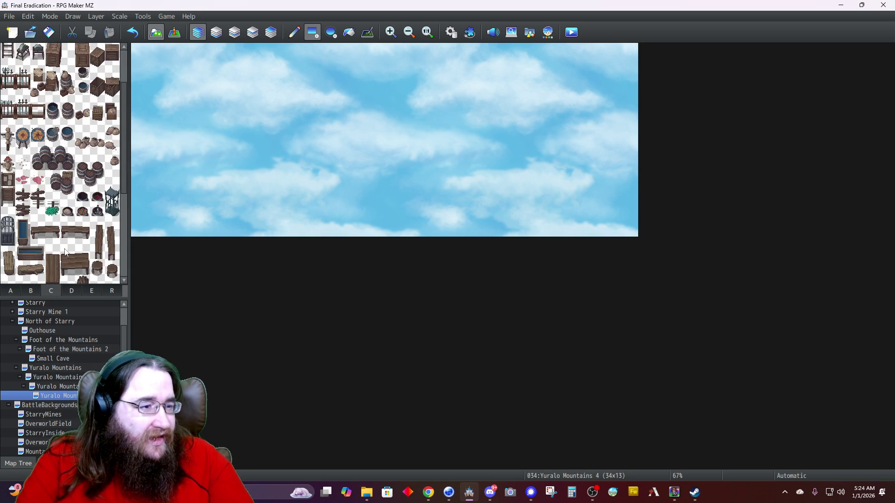
pyautogui.scroll(-2, 66, 256)
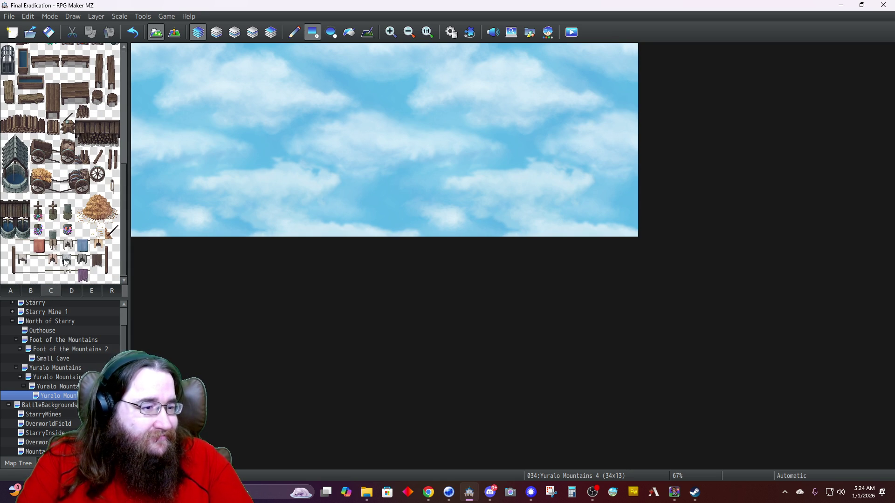
pyautogui.click(73, 291)
pyautogui.scroll(-5, 70, 268)
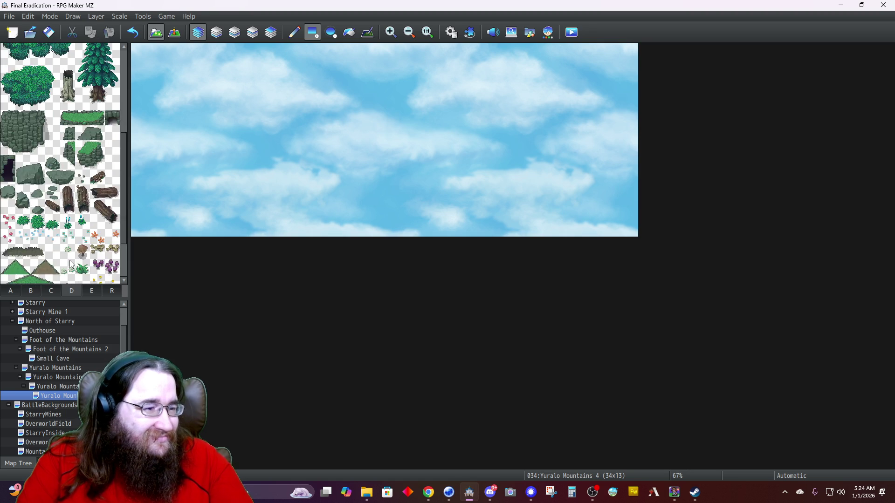
pyautogui.click(92, 292)
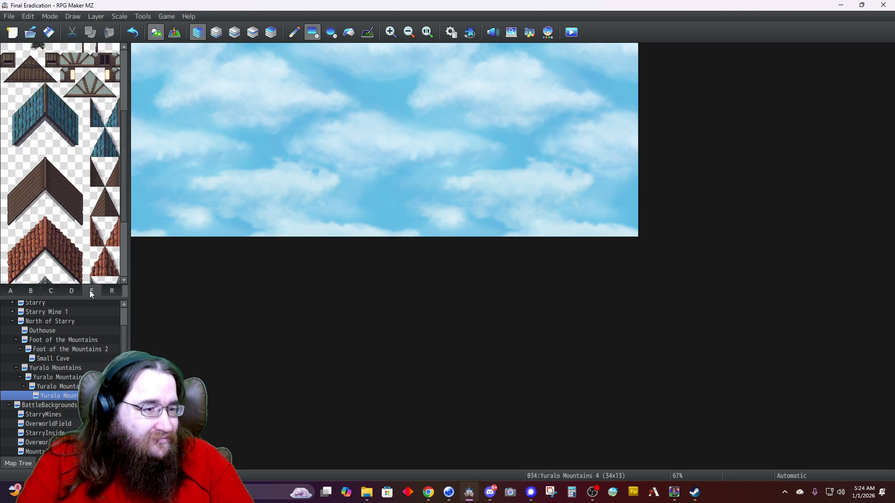
pyautogui.scroll(-2, 85, 275)
pyautogui.scroll(5, 85, 275)
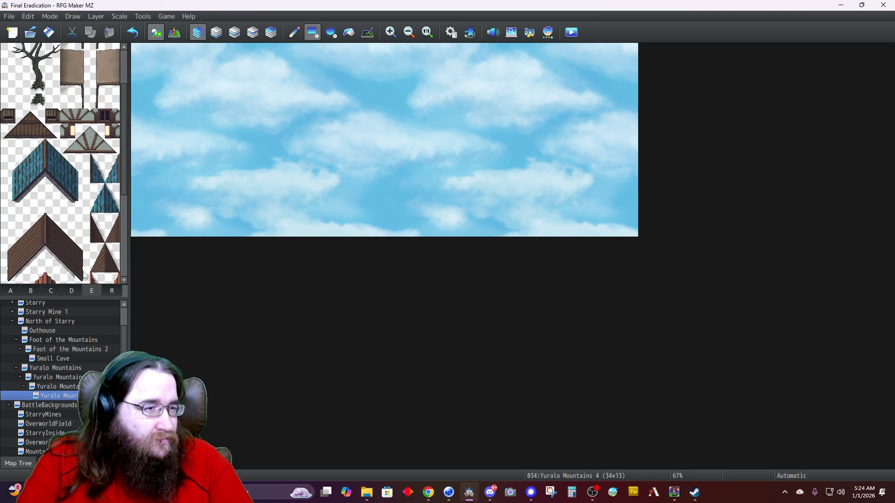
pyautogui.scroll(1, 84, 274)
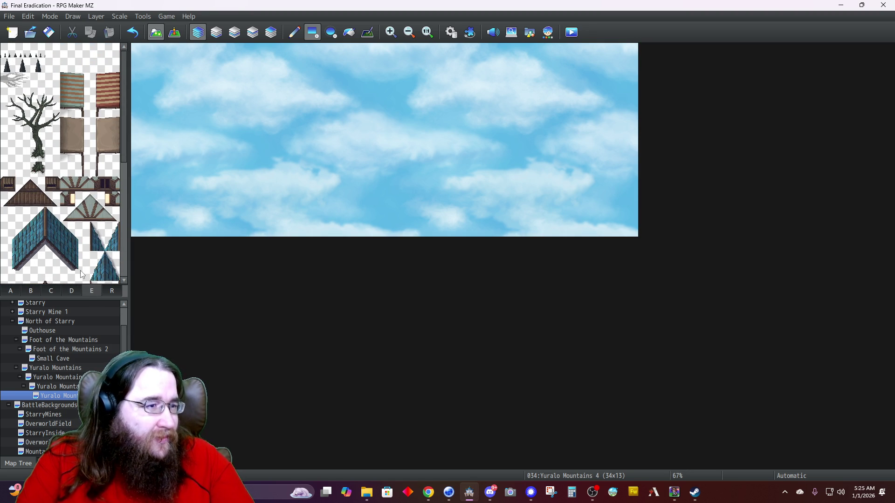
pyautogui.click(66, 294)
pyautogui.click(26, 289)
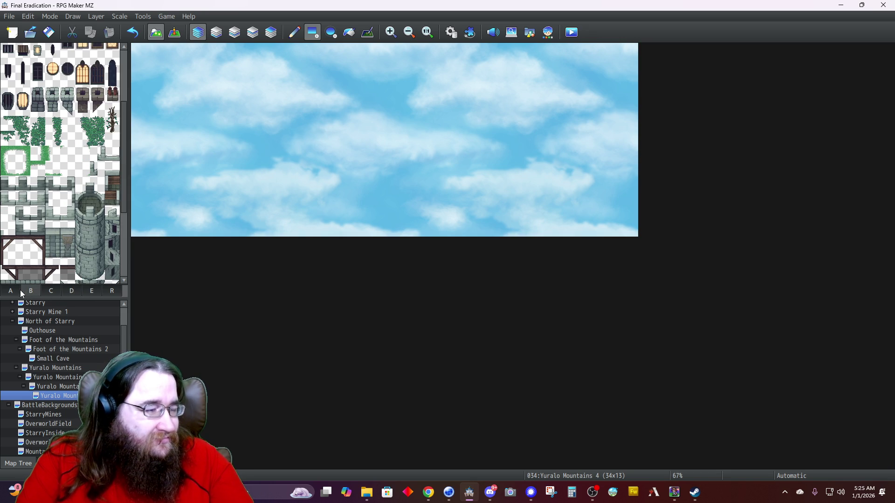
pyautogui.click(10, 292)
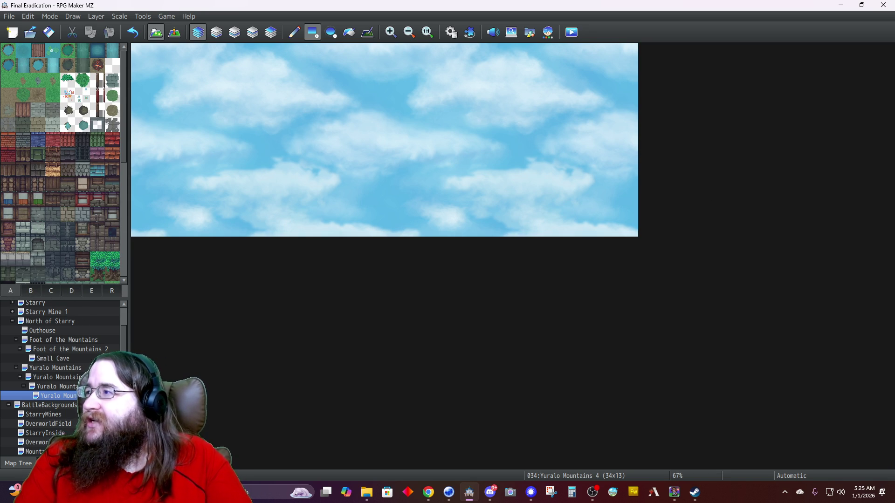
pyautogui.hotkey('alt', 'Tab')
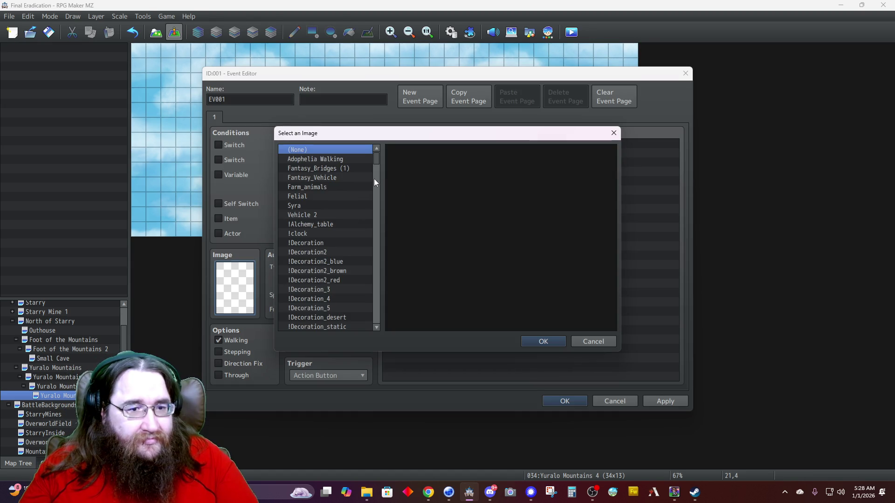
# Preview the Fantasy_Bridges (1) sheet and try the rope-bridge and vertical bridge pieces
pyautogui.click(323, 169)
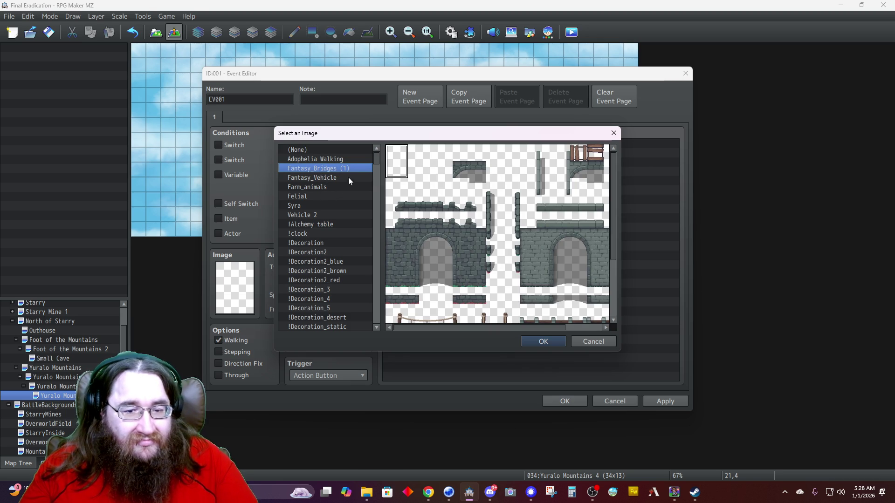
pyautogui.scroll(-2, 444, 213)
pyautogui.click(419, 249)
pyautogui.click(433, 249)
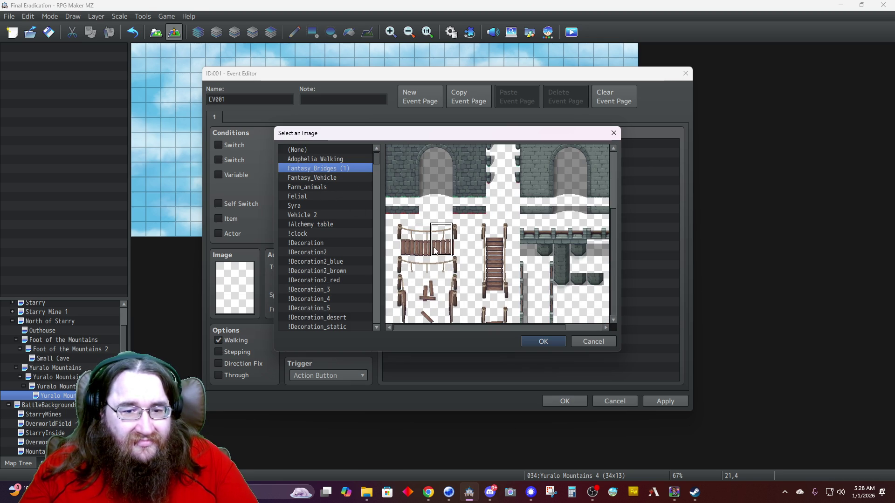
pyautogui.click(404, 247)
pyautogui.click(421, 247)
pyautogui.click(440, 248)
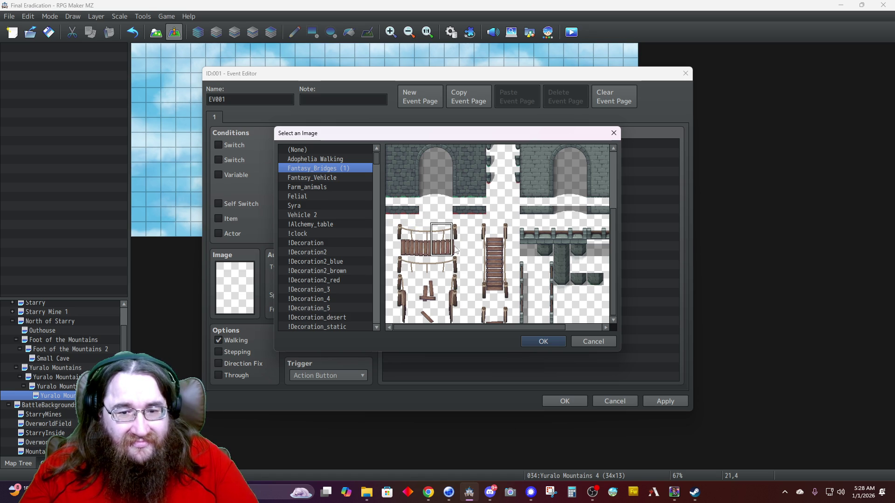
pyautogui.click(495, 249)
pyautogui.click(501, 257)
pyautogui.click(502, 267)
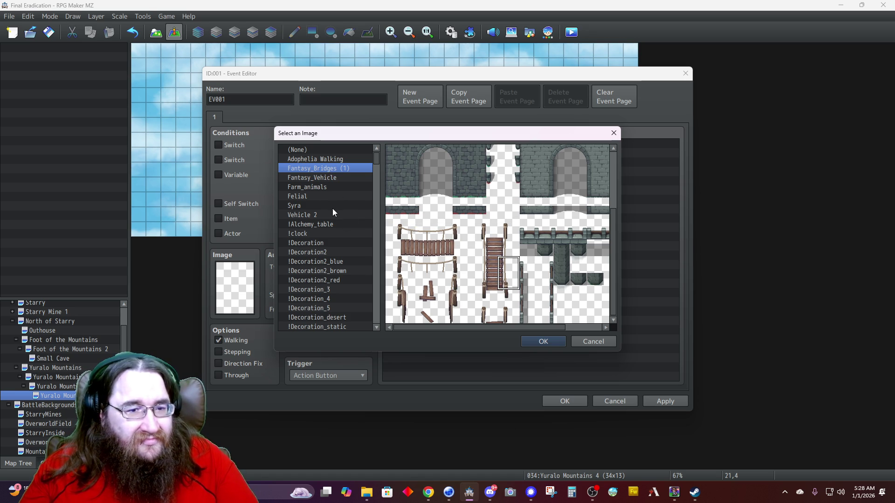
# Try the vertical bridge's top end, then dismiss the image choice without picking one
pyautogui.scroll(2, 430, 231)
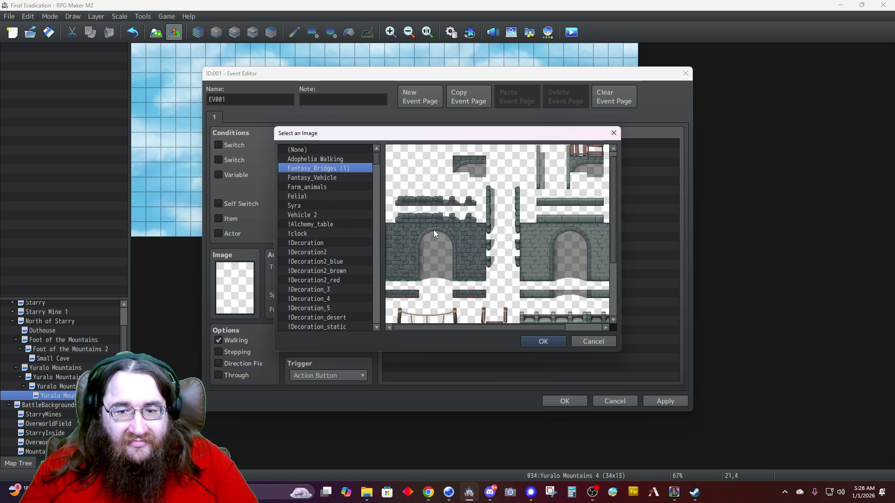
pyautogui.scroll(-2, 434, 230)
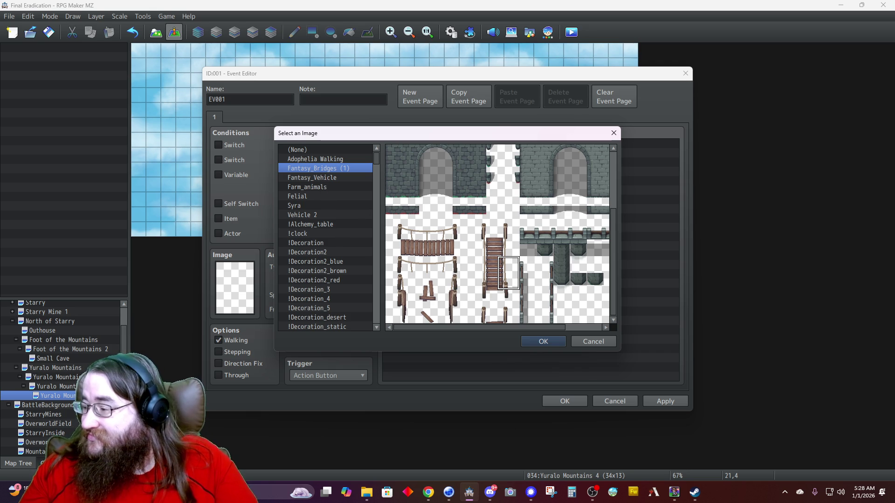
pyautogui.press('super+d')
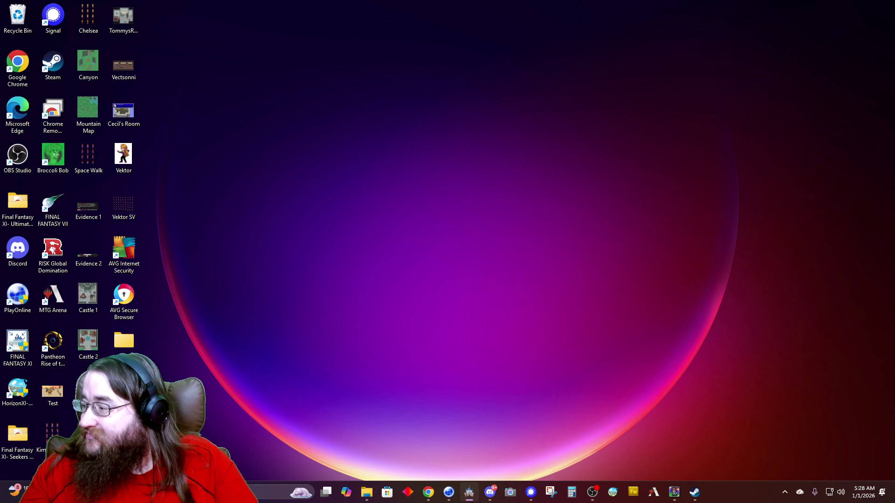
pyautogui.press('super+d')
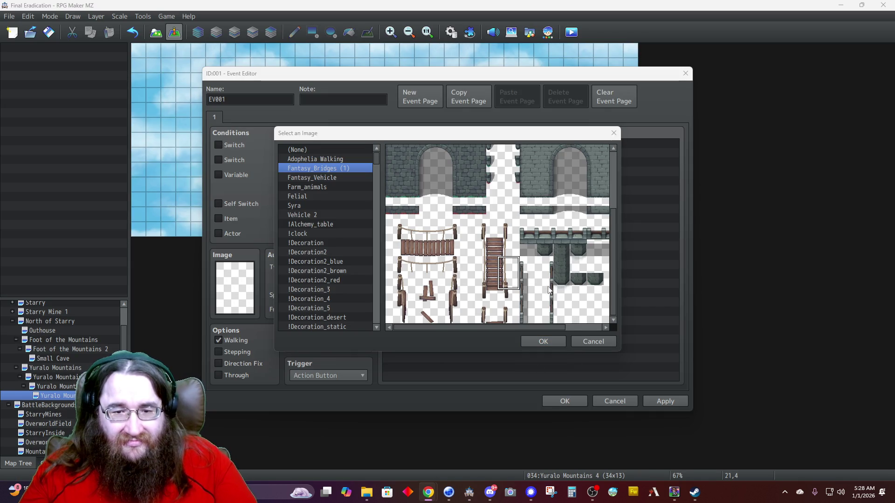
pyautogui.scroll(2, 529, 265)
pyautogui.scroll(-5, 530, 265)
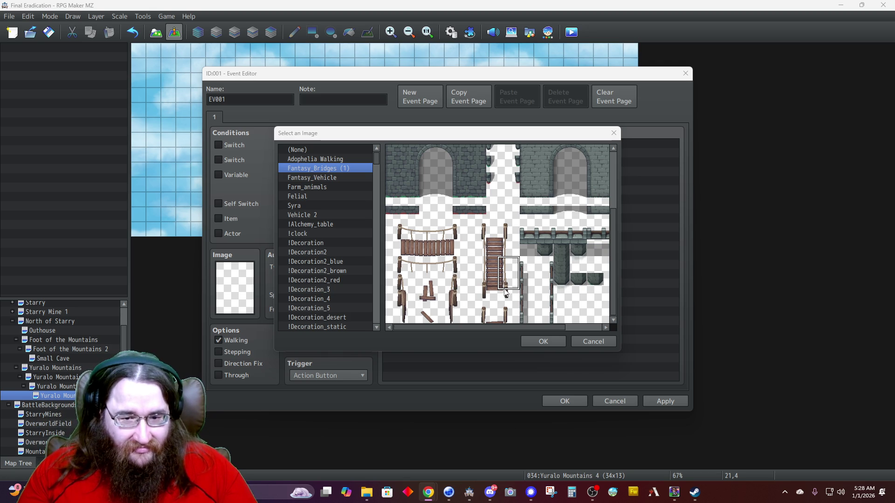
pyautogui.click(485, 243)
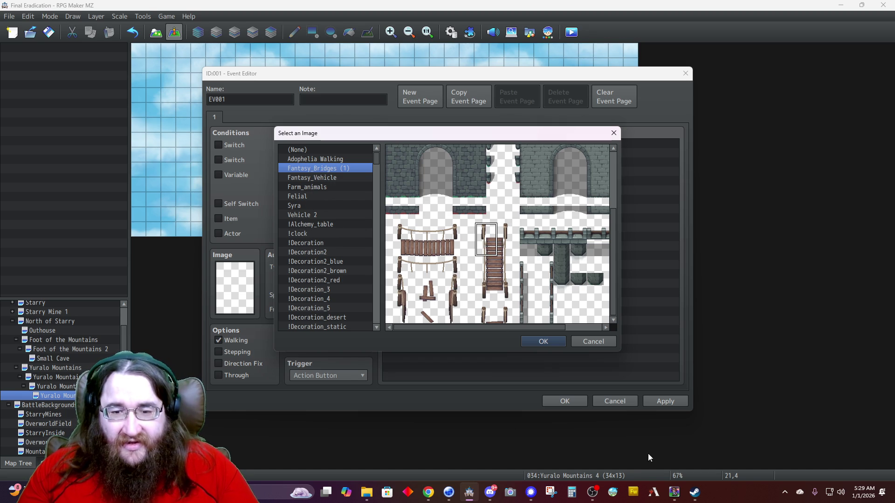
pyautogui.click(594, 340)
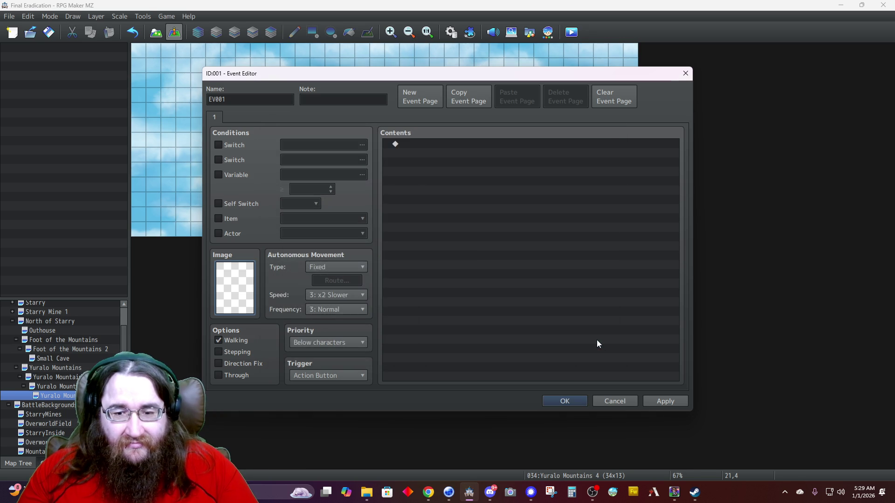
# Discard the EV001 event editor and return to Map mode for tile painting
pyautogui.click(612, 400)
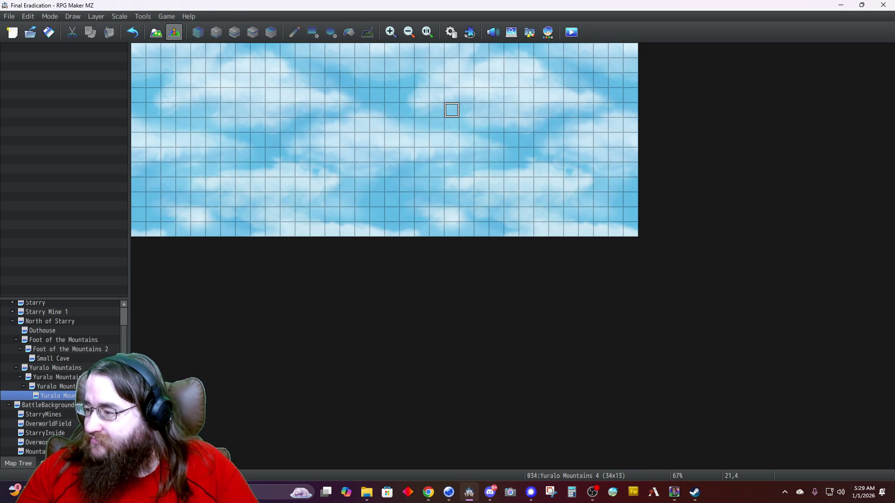
pyautogui.press('super+d')
pyautogui.press('super+d')
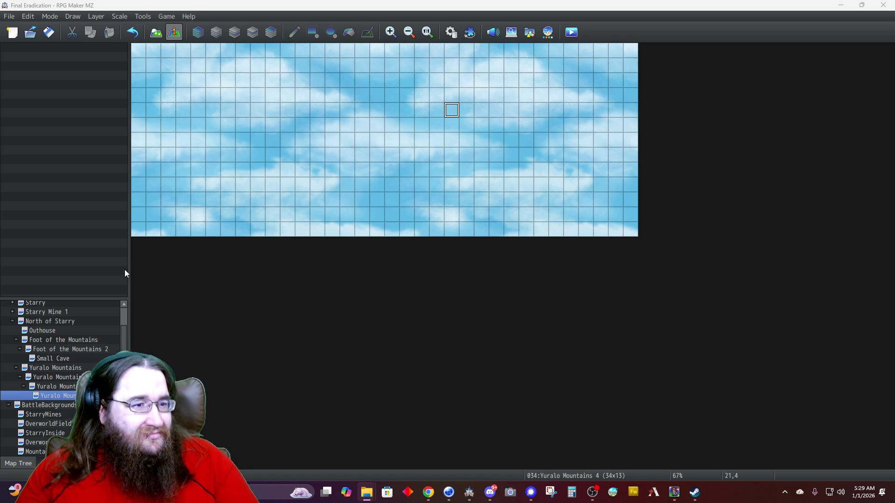
pyautogui.click(155, 31)
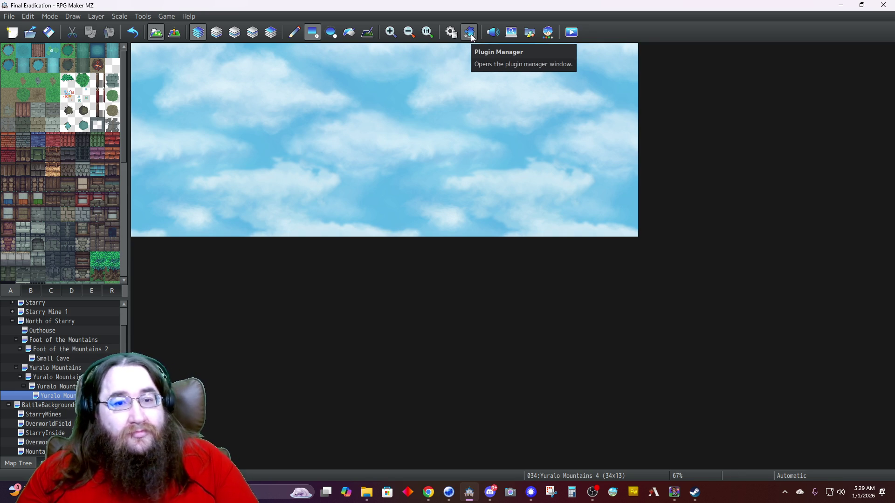
# Copy the Outside tileset into slot 0009 and name it Yuralo Mountains
pyautogui.click(451, 32)
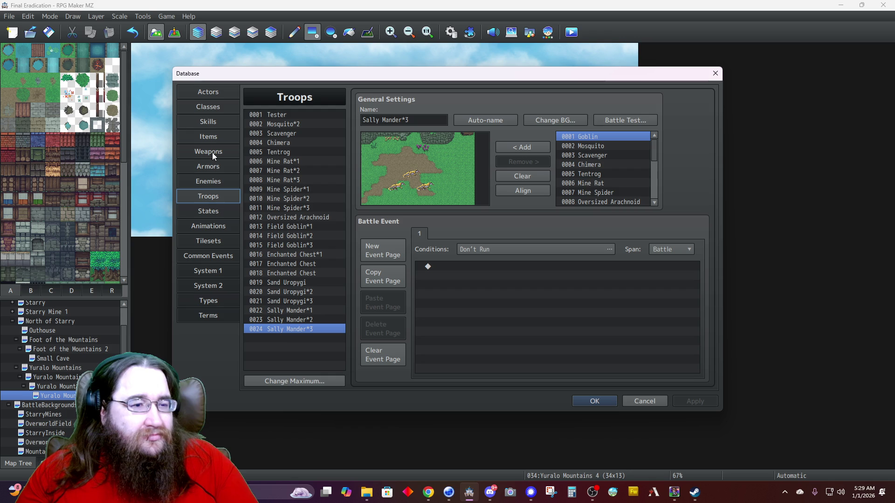
pyautogui.click(208, 243)
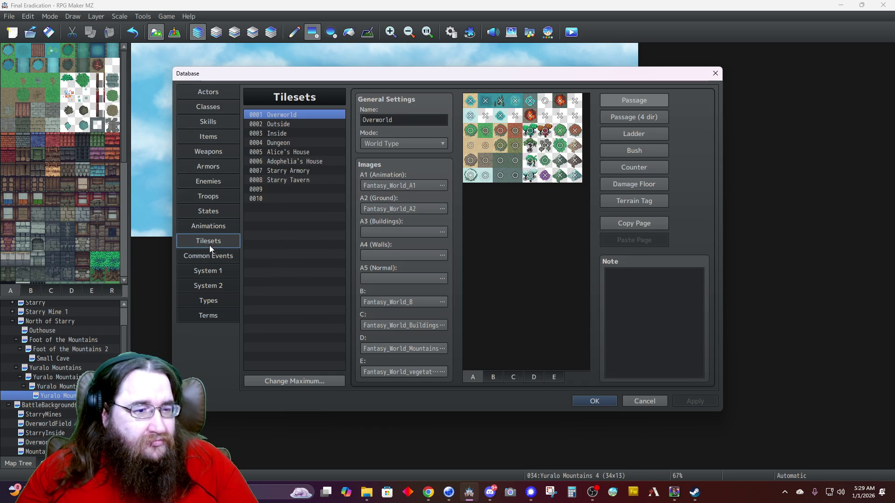
pyautogui.click(279, 125)
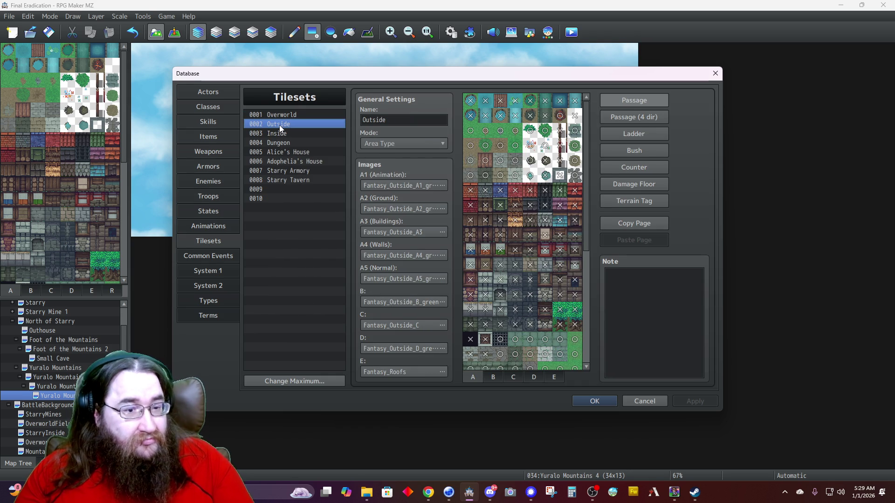
pyautogui.click(273, 189)
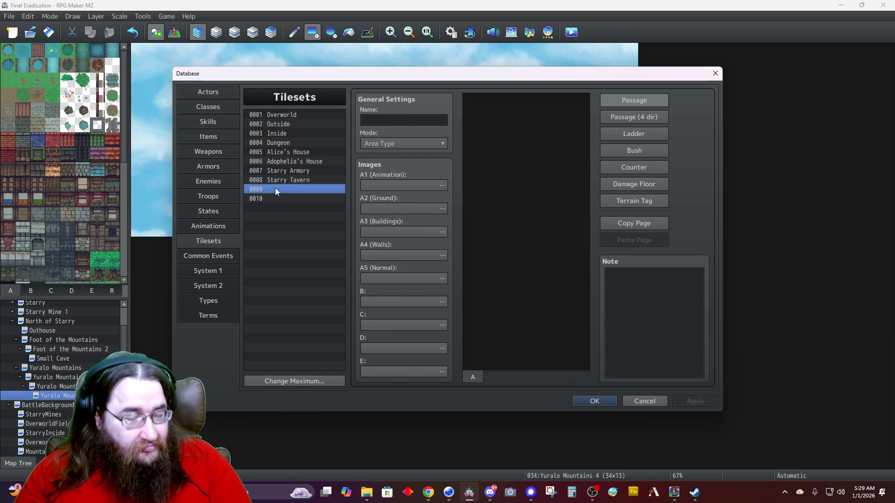
pyautogui.hotkey('ctrl', 'v')
pyautogui.doubleClick(387, 122)
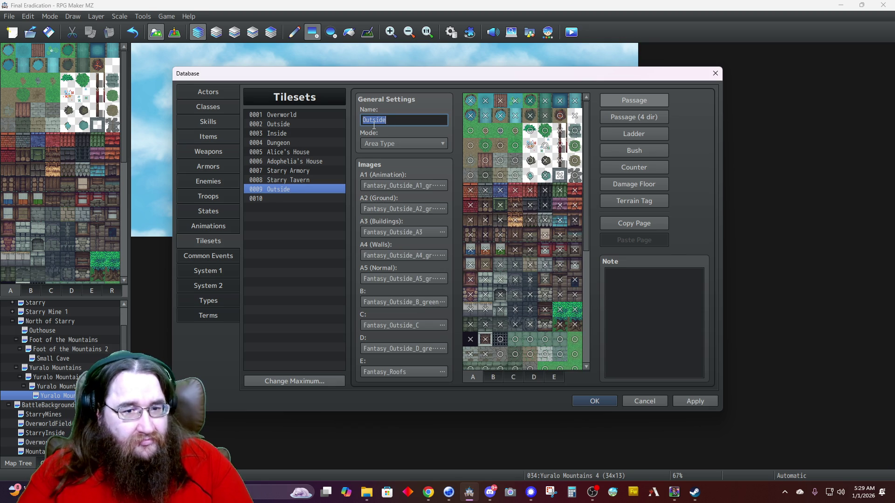
pyautogui.write('Yuralo ')
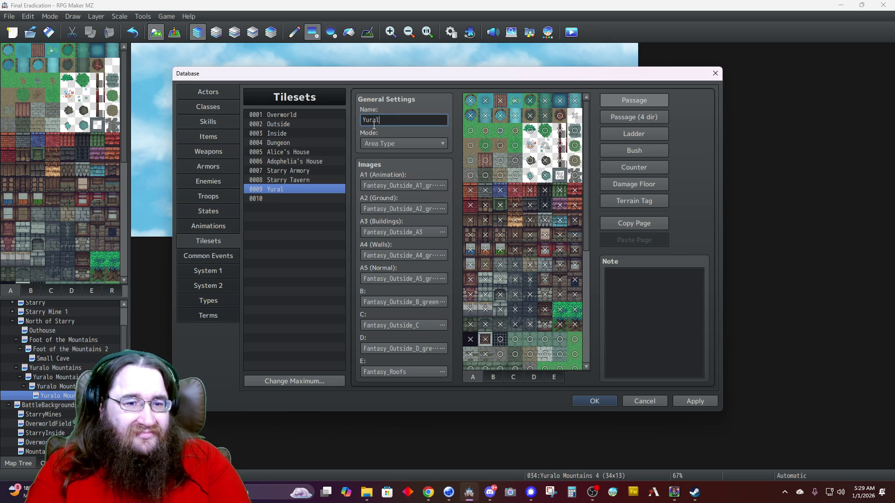
pyautogui.write('Mountains')
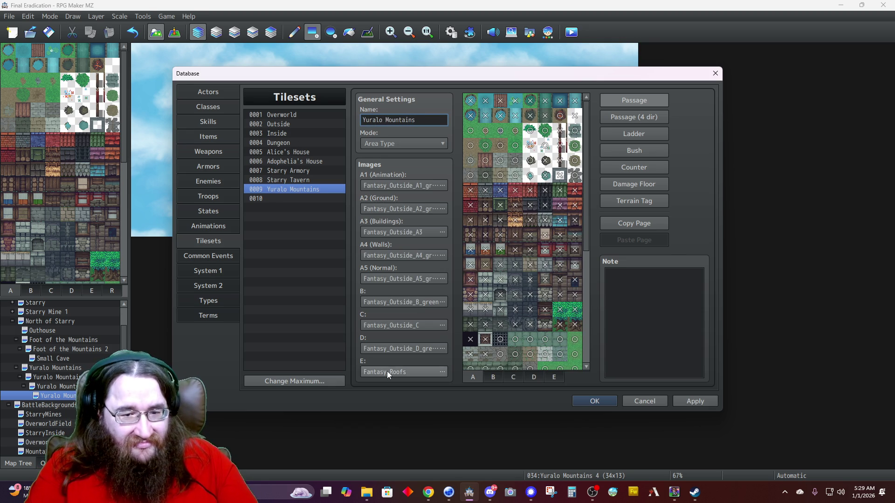
# Set the tileset's E sheet image to Fantasy_Bridges (1)
pyautogui.press('space')
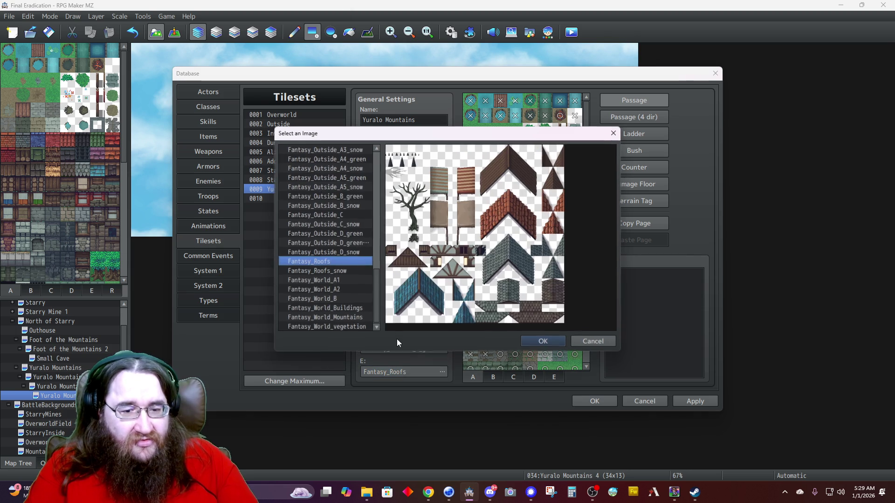
pyautogui.scroll(10, 325, 207)
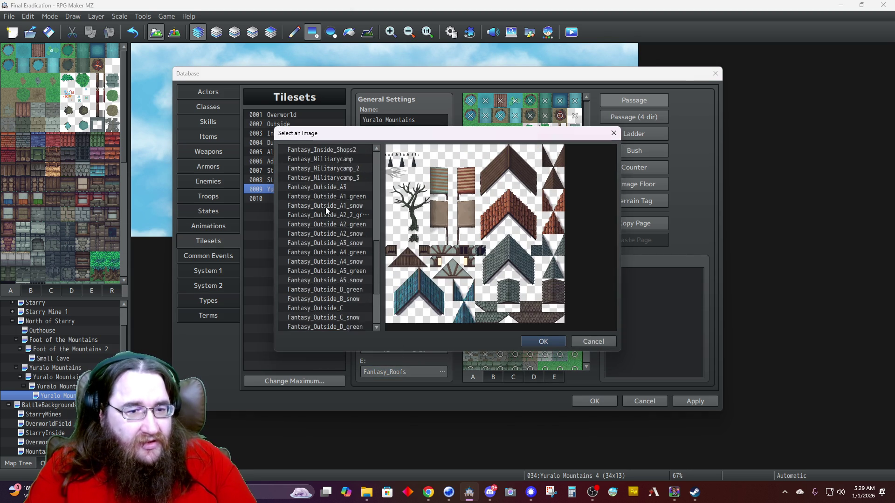
pyautogui.scroll(4, 328, 206)
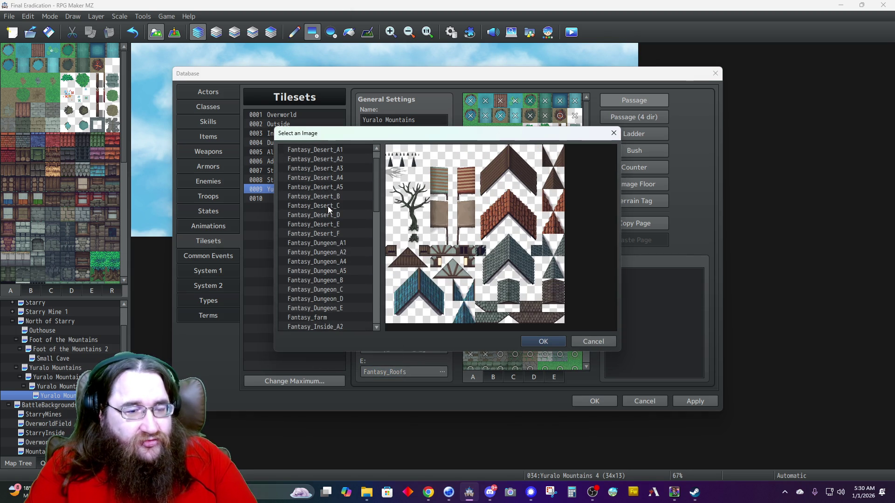
pyautogui.click(316, 160)
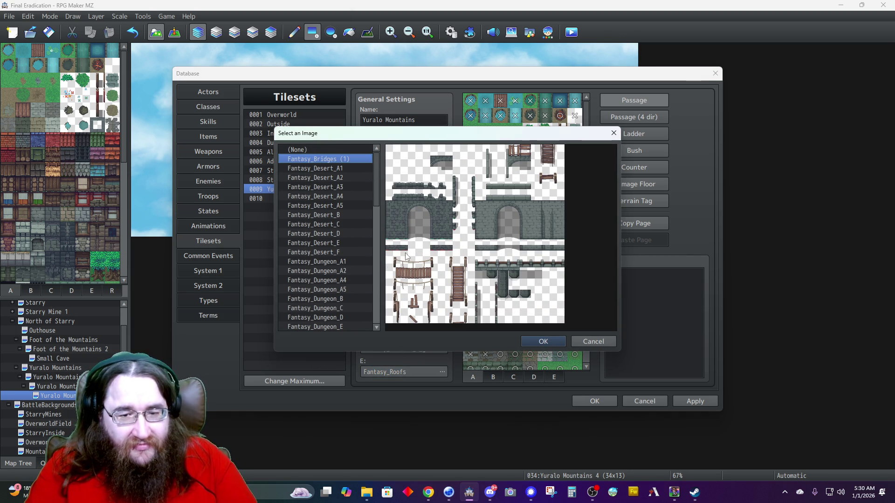
pyautogui.click(544, 342)
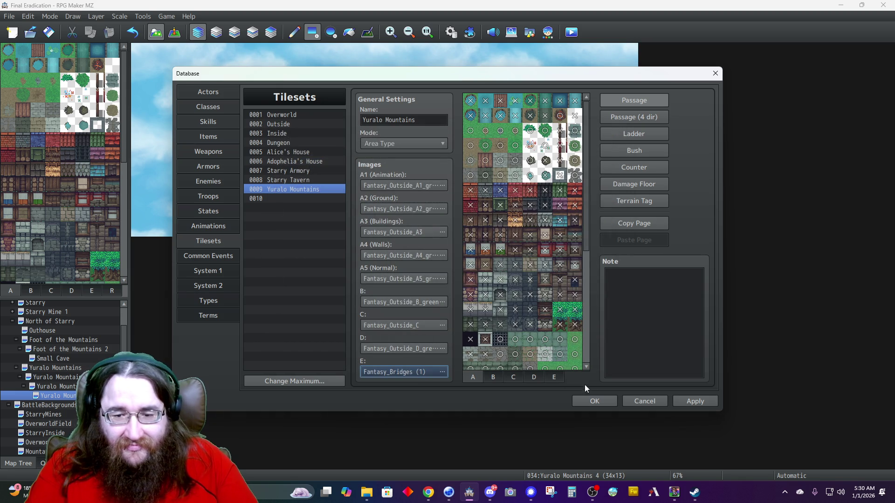
# Adjust sheet E bridge passability: block the column and top row, make middle row walk-under, then save
pyautogui.click(555, 377)
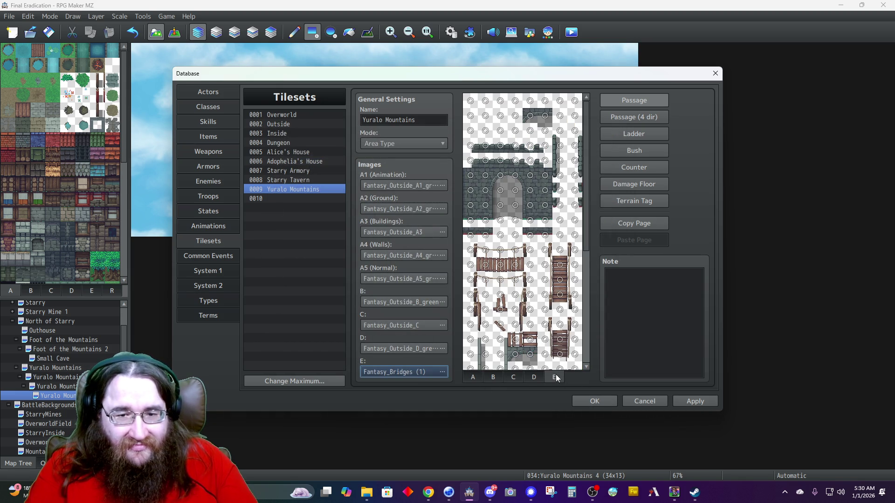
pyautogui.moveTo(546, 250)
pyautogui.mouseDown()
pyautogui.moveTo(544, 311)
pyautogui.moveTo(576, 294)
pyautogui.moveTo(577, 280)
pyautogui.mouseUp()
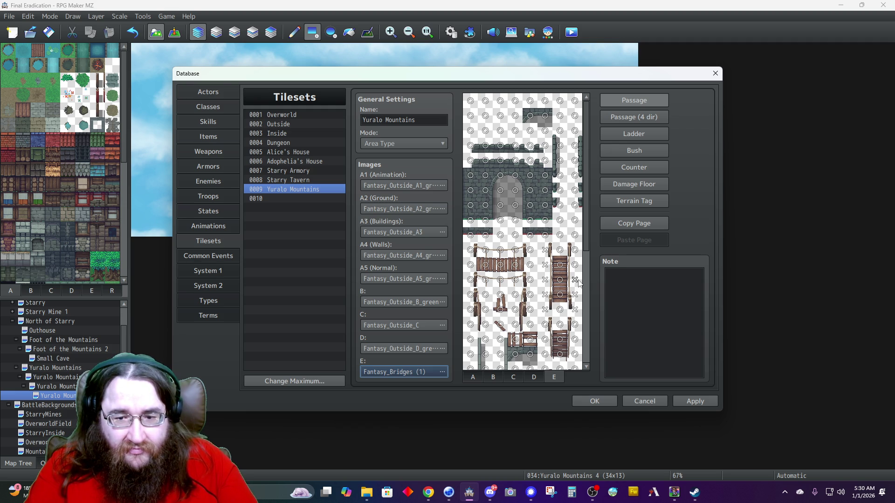
pyautogui.moveTo(575, 312); pyautogui.dragTo(545, 310)
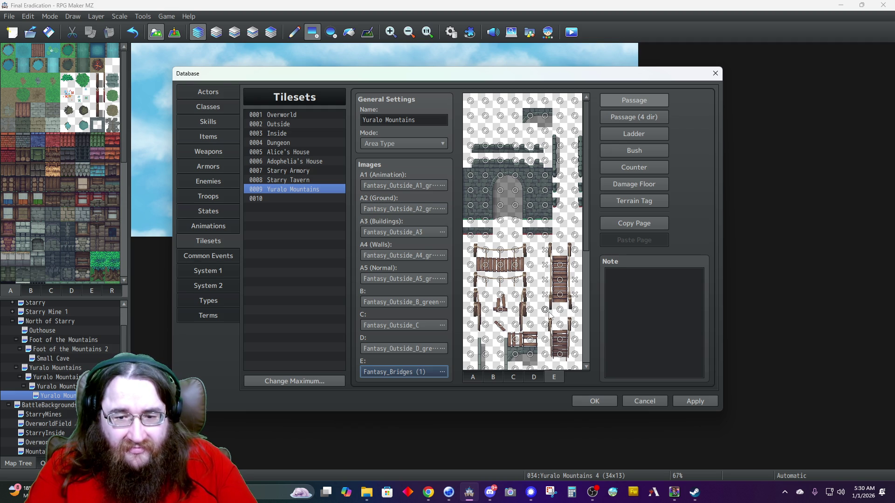
pyautogui.click(575, 264)
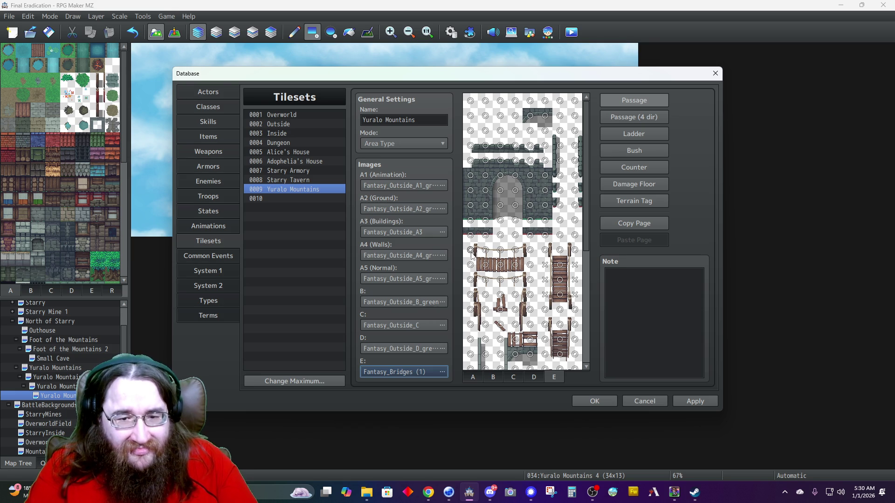
pyautogui.moveTo(485, 249); pyautogui.dragTo(515, 250)
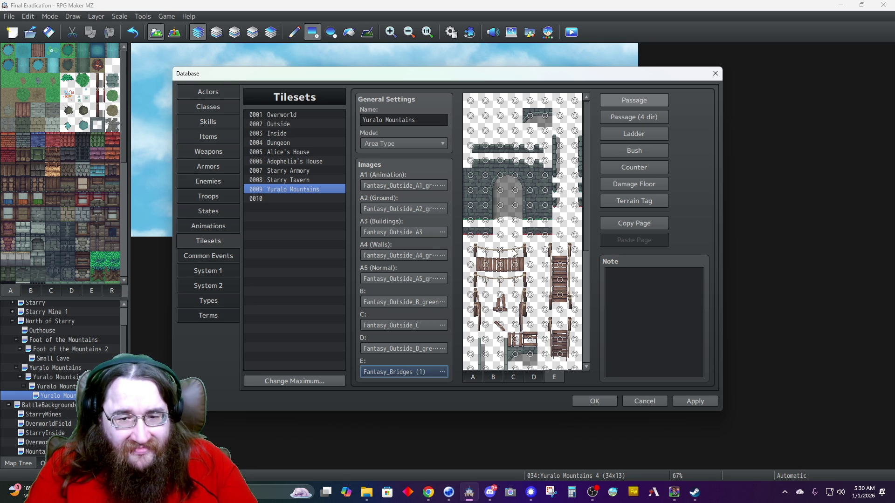
pyautogui.click(515, 282)
pyautogui.moveTo(515, 282); pyautogui.dragTo(502, 283)
pyautogui.click(485, 282)
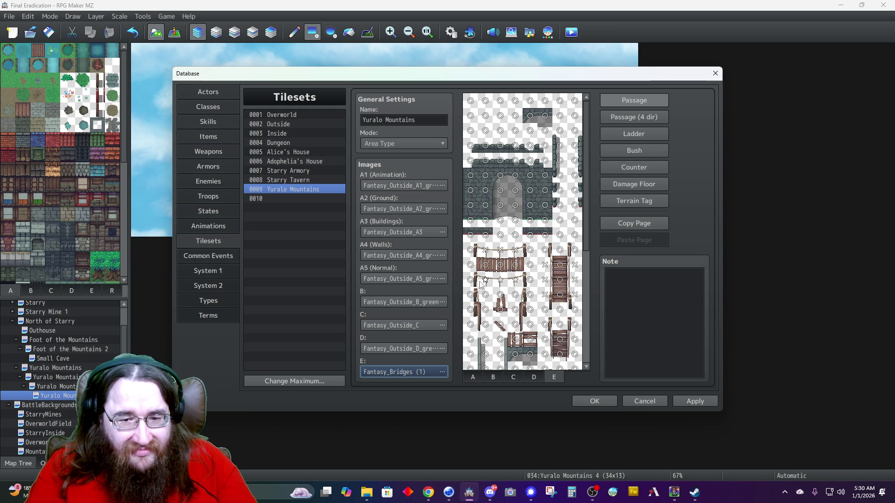
pyautogui.click(470, 282)
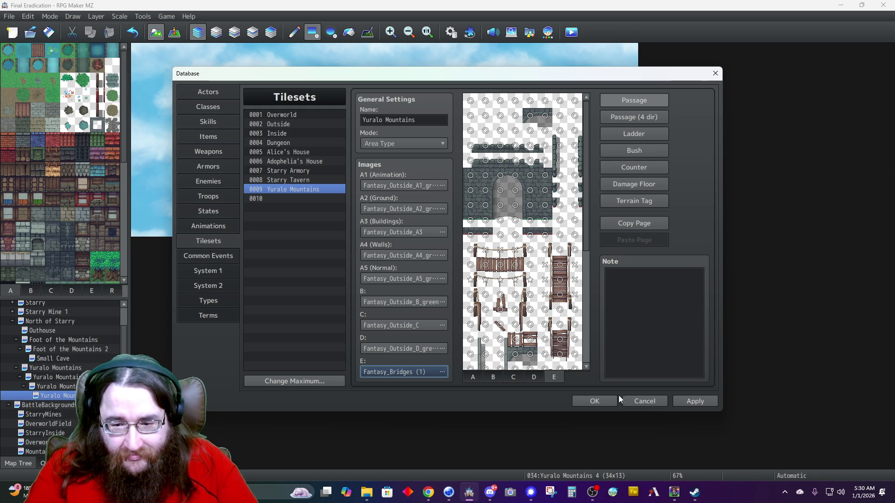
pyautogui.click(587, 401)
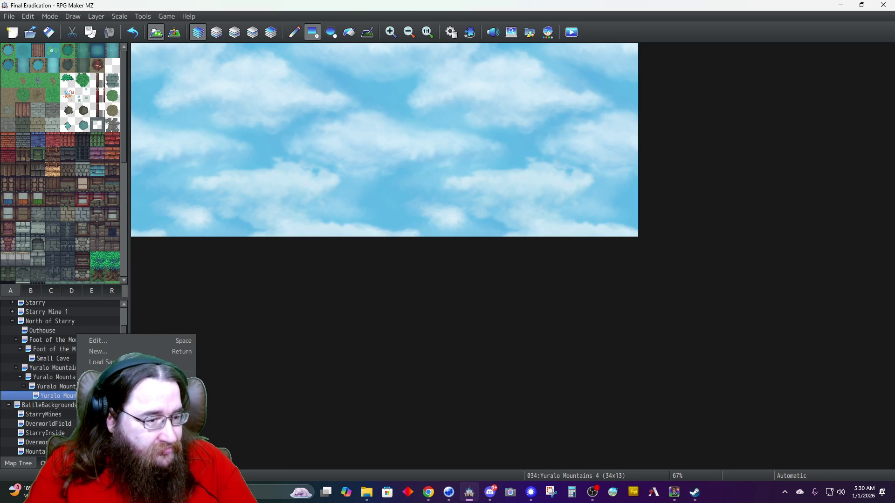
# Set Yuralo Mountains 4's tileset to 0009 Yuralo Mountains in its map properties
pyautogui.click(98, 343)
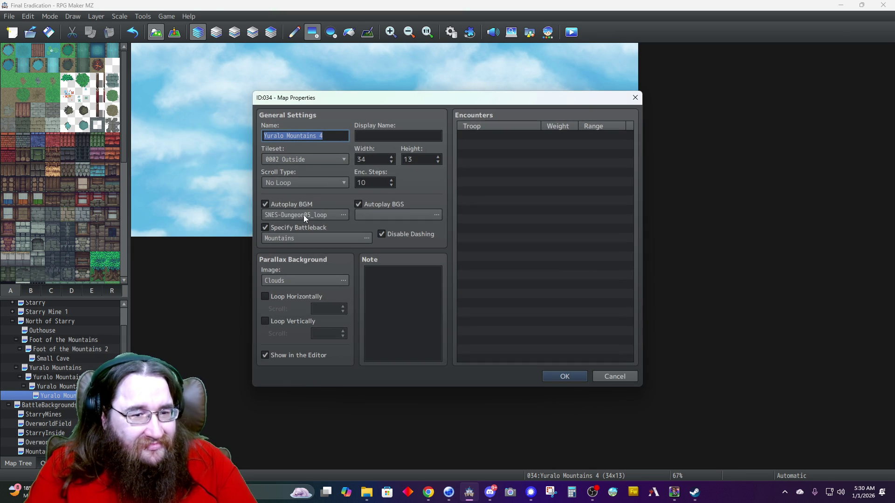
pyautogui.click(307, 160)
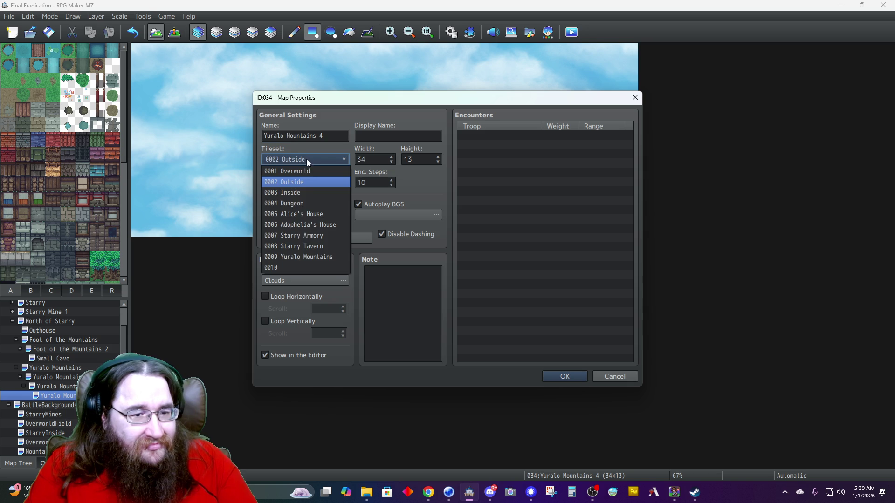
pyautogui.click(306, 259)
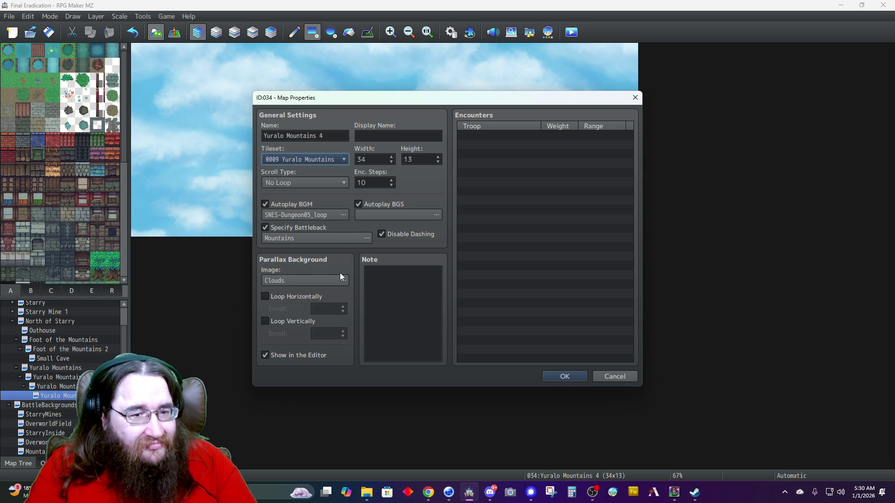
pyautogui.click(565, 376)
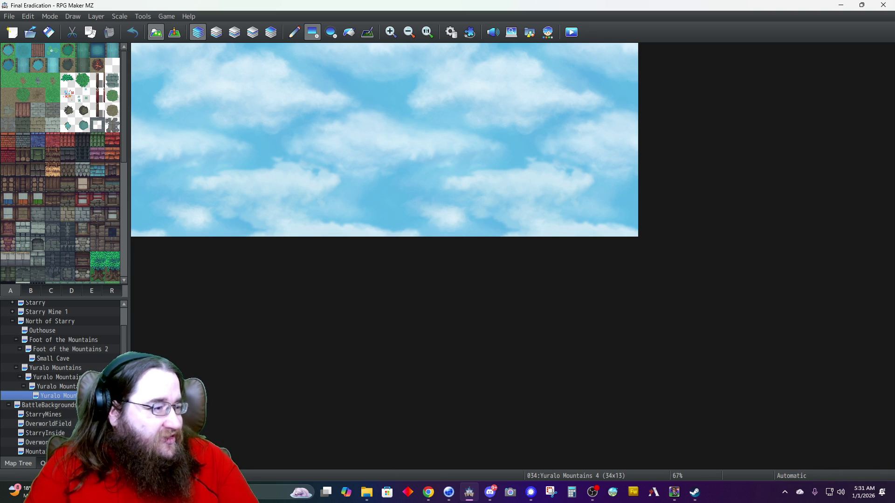
pyautogui.hotkey('alt', 'Tab')
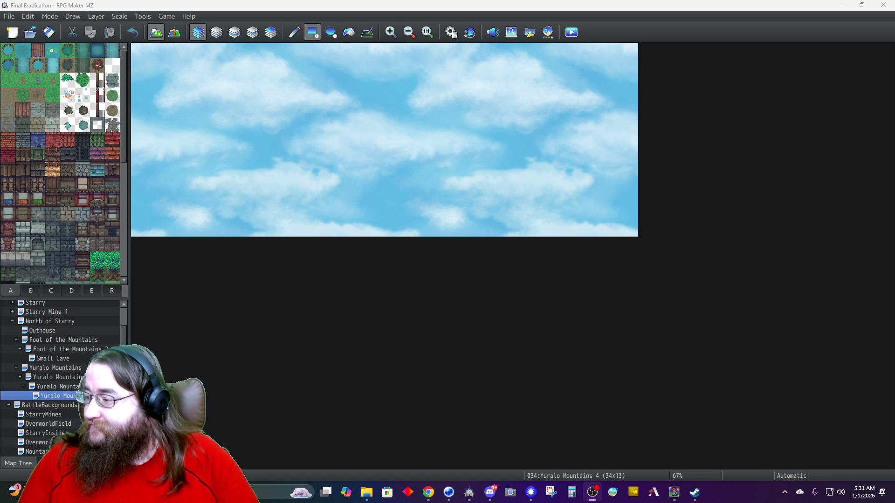
pyautogui.press('super+d')
pyautogui.press('super+d')
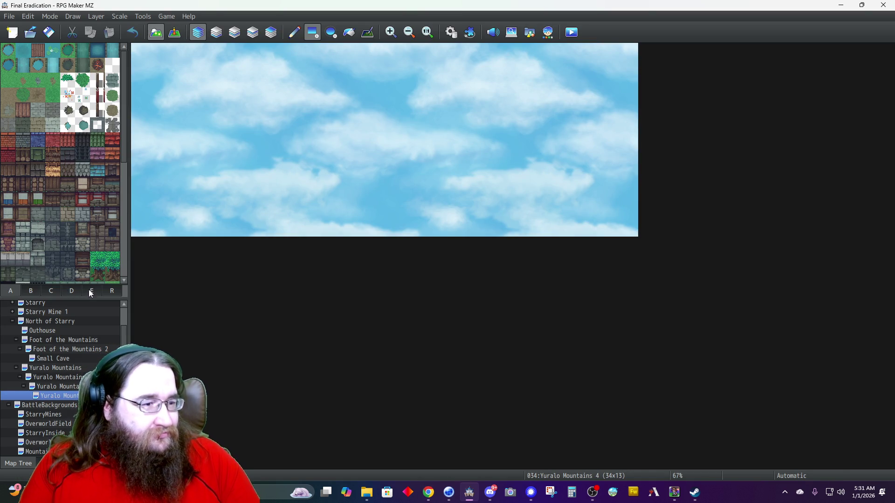
# Paint a 5x2 rope-bridge block from sheet E into the sky on the map's left side
pyautogui.click(91, 291)
pyautogui.click(13, 199)
pyautogui.moveTo(13, 199); pyautogui.dragTo(67, 213)
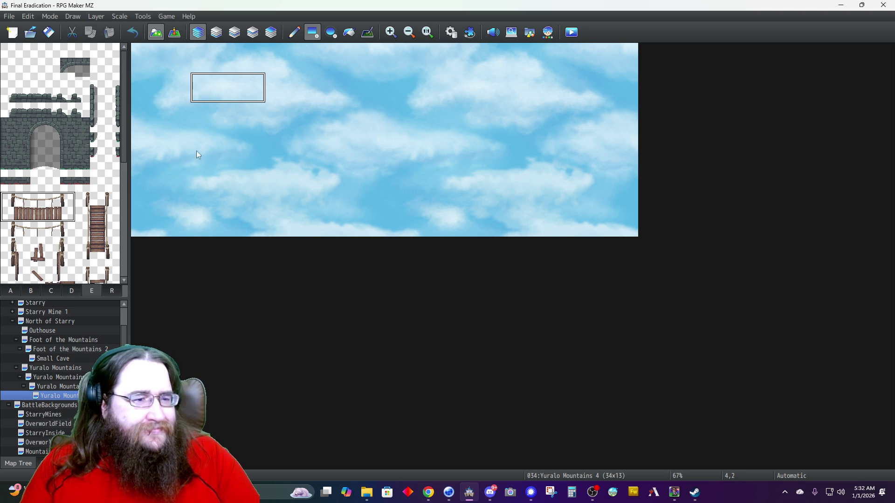
pyautogui.click(170, 191)
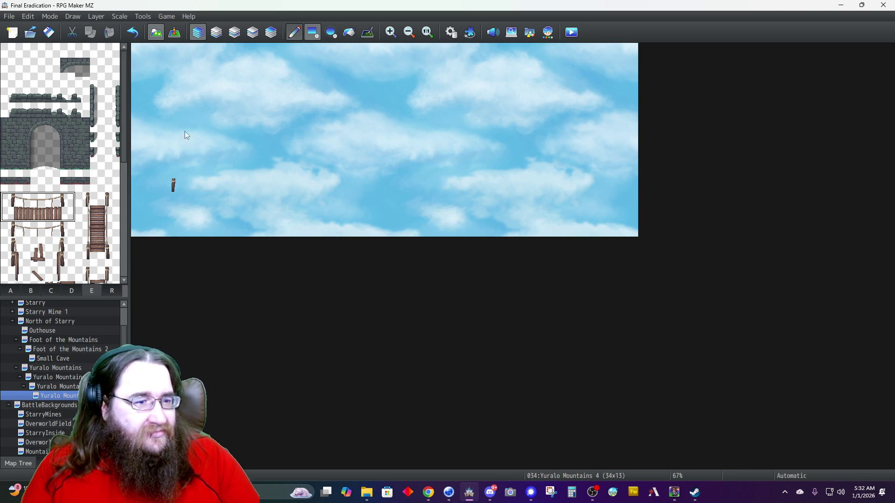
pyautogui.click(168, 184)
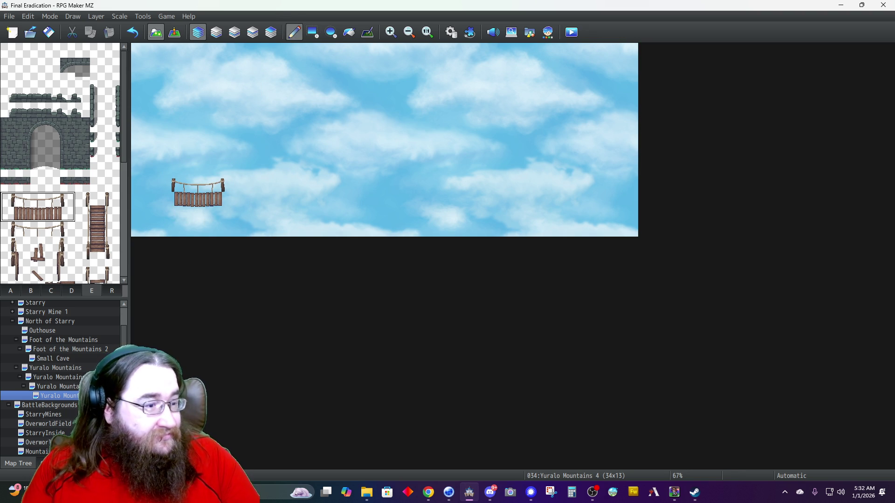
pyautogui.moveTo(12, 234); pyautogui.dragTo(71, 234)
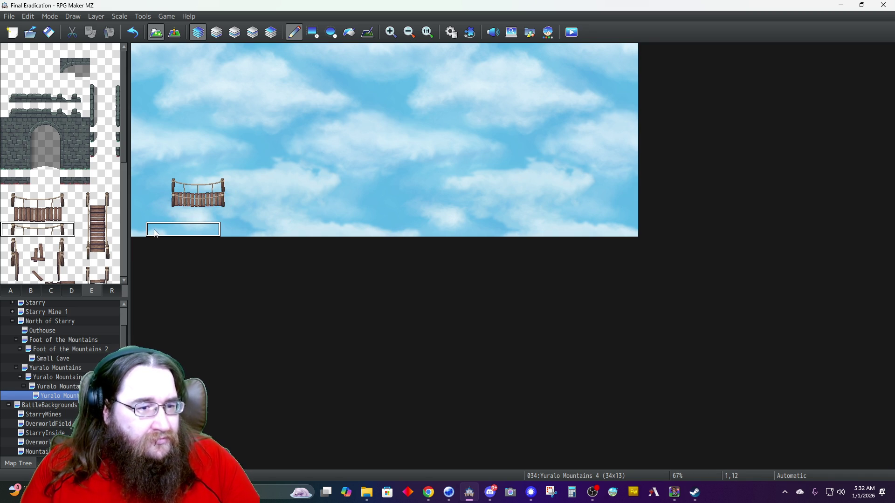
pyautogui.scroll(3, 180, 197)
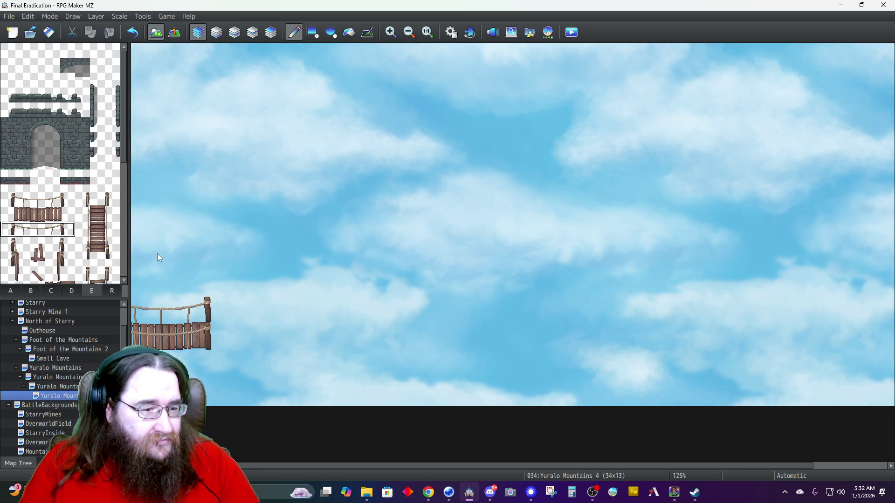
pyautogui.scroll(-2, 176, 255)
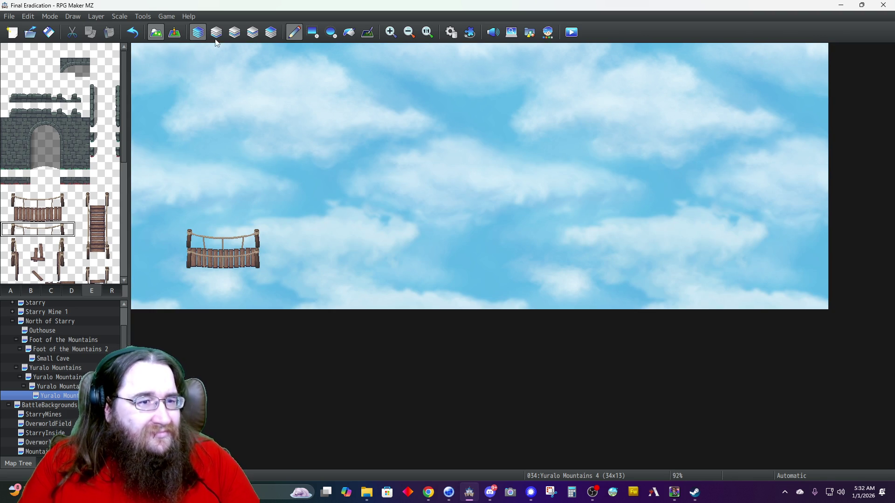
pyautogui.click(234, 33)
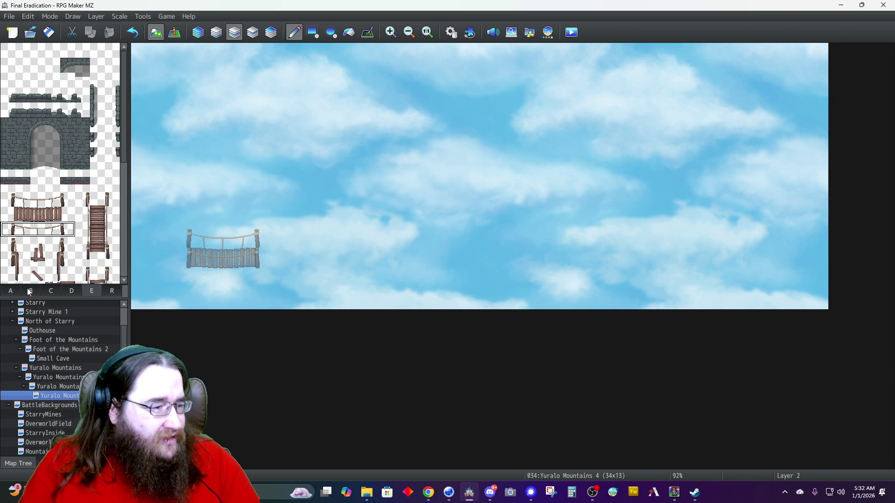
# Paint grass-topped stone cliff tiles right of the bridge, extending downward and rightward
pyautogui.click(11, 291)
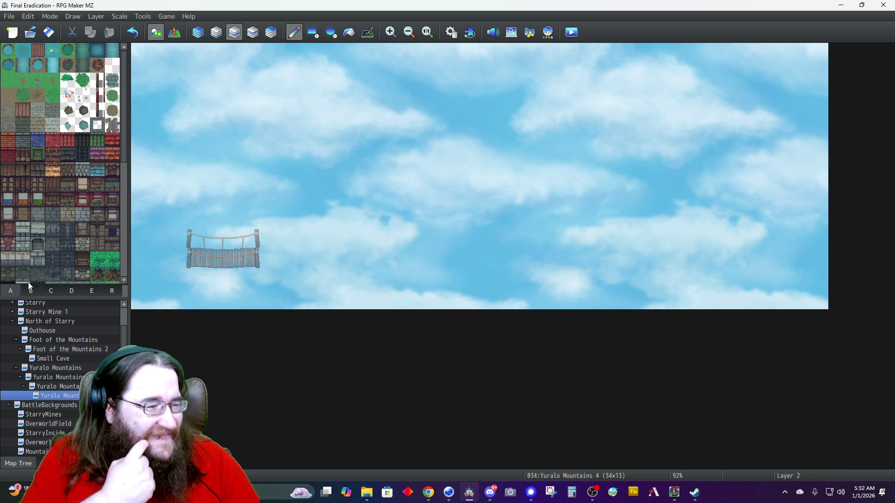
pyautogui.scroll(-5, 52, 244)
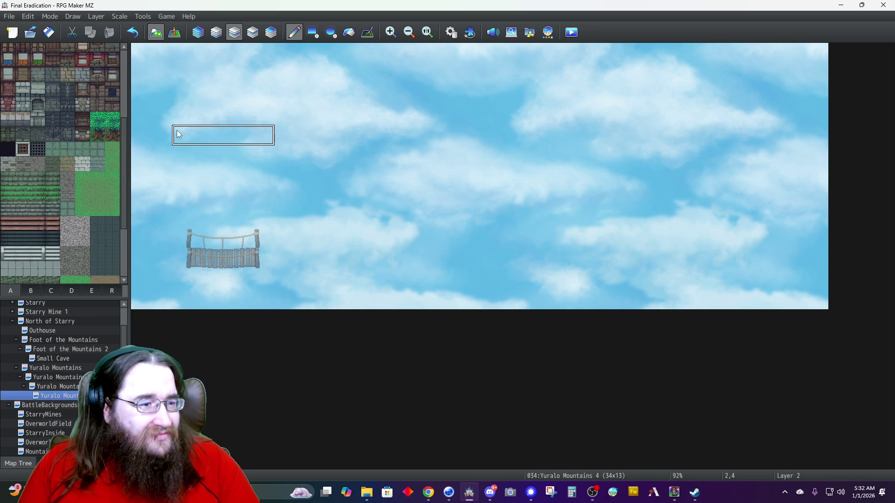
pyautogui.scroll(-5, 59, 145)
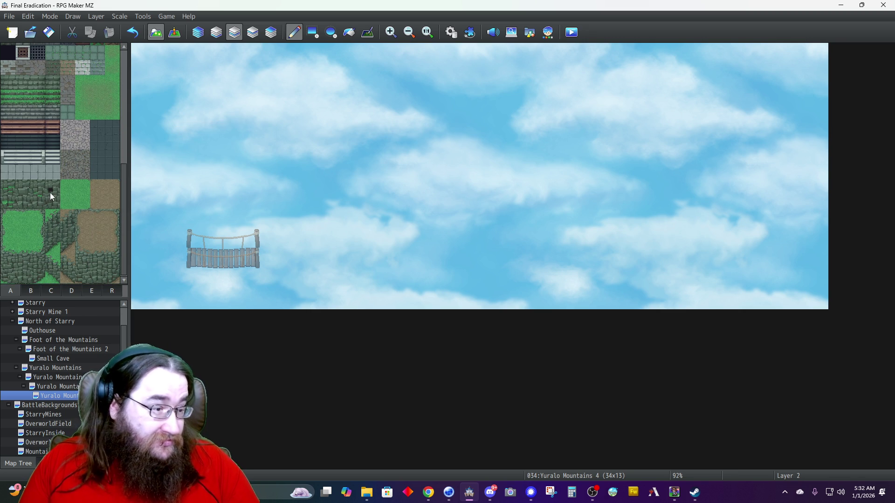
pyautogui.click(52, 261)
pyautogui.click(265, 279)
pyautogui.click(52, 232)
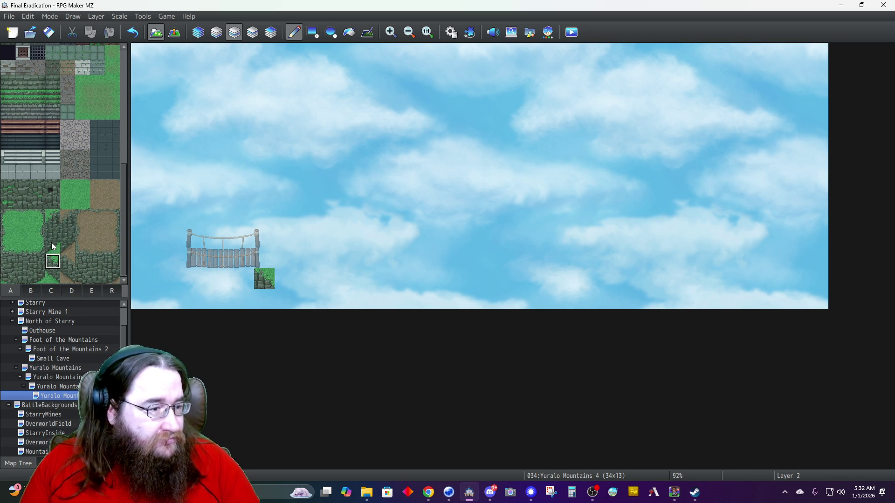
pyautogui.click(264, 306)
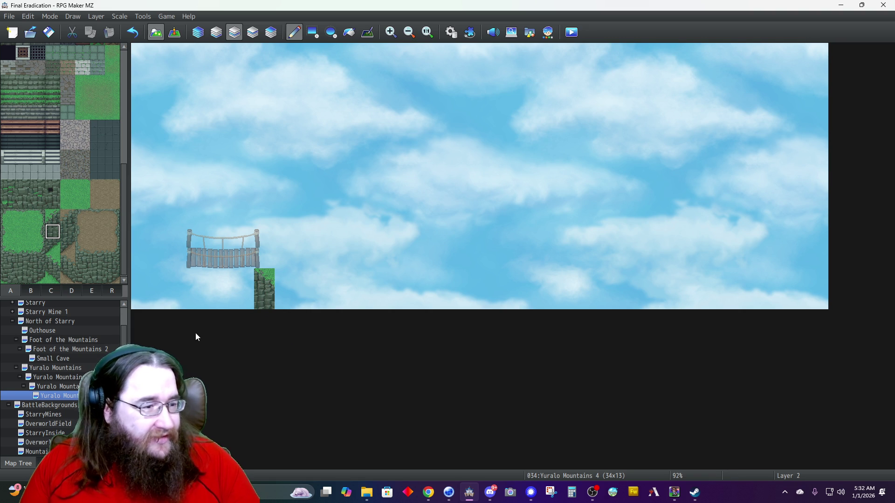
pyautogui.moveTo(21, 242); pyautogui.dragTo(23, 261)
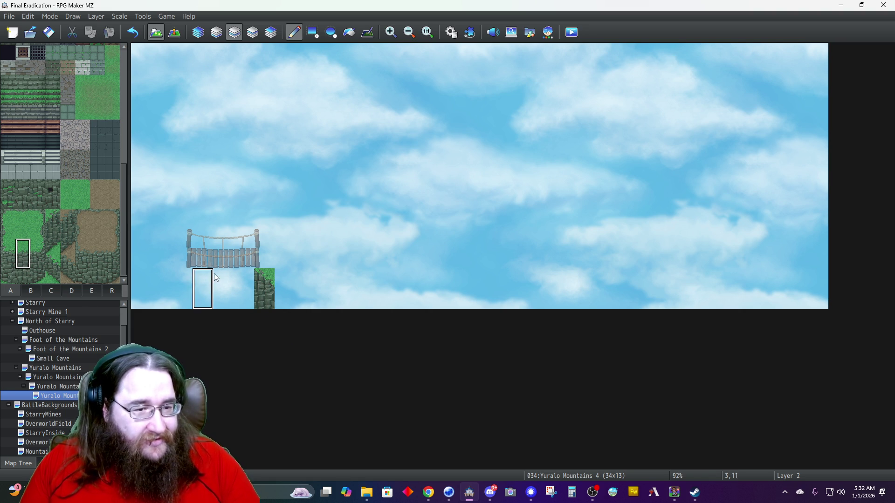
pyautogui.click(285, 279)
pyautogui.moveTo(317, 277); pyautogui.dragTo(306, 278)
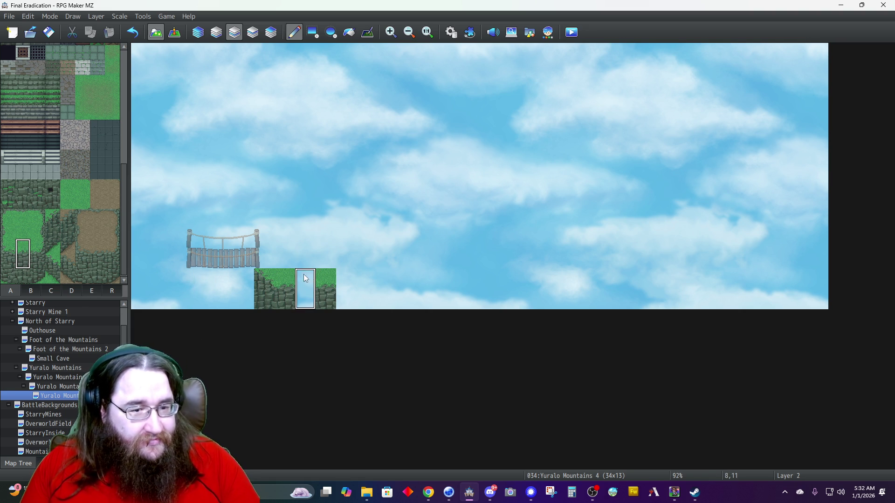
# Paint plain grass at the bridge's right end and along the bridge-level ledge
pyautogui.click(8, 232)
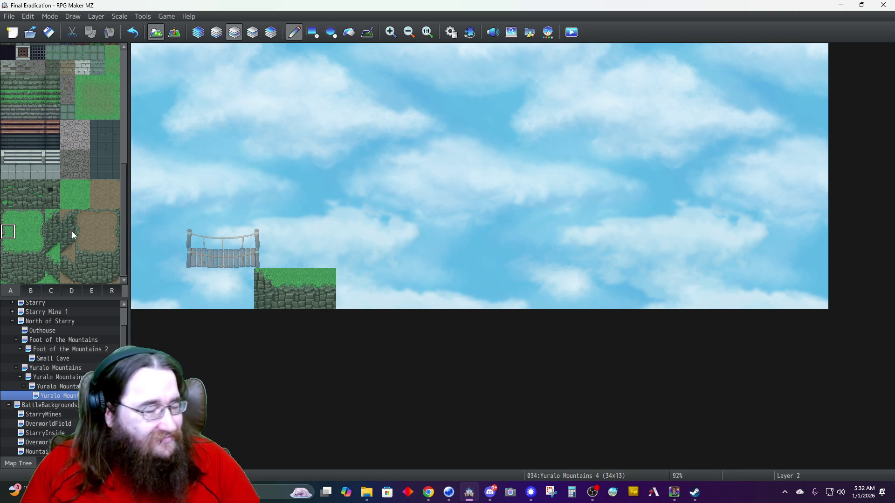
pyautogui.click(270, 261)
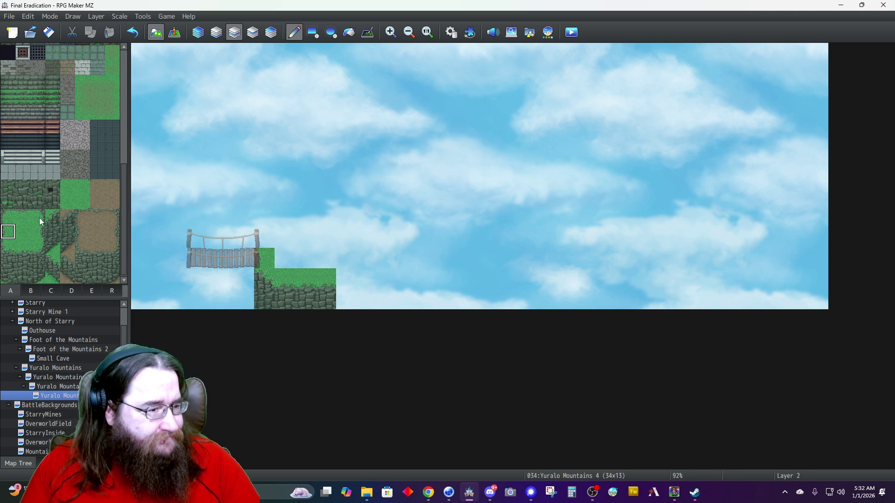
pyautogui.click(218, 32)
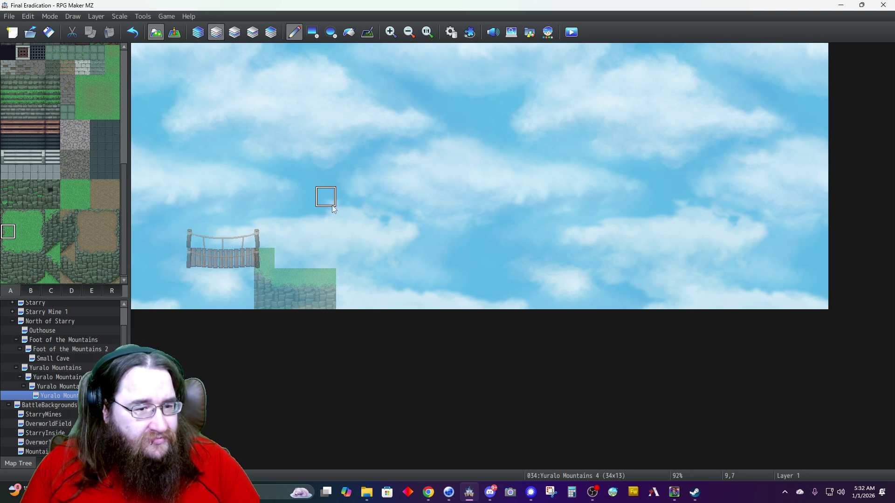
pyautogui.click(287, 260)
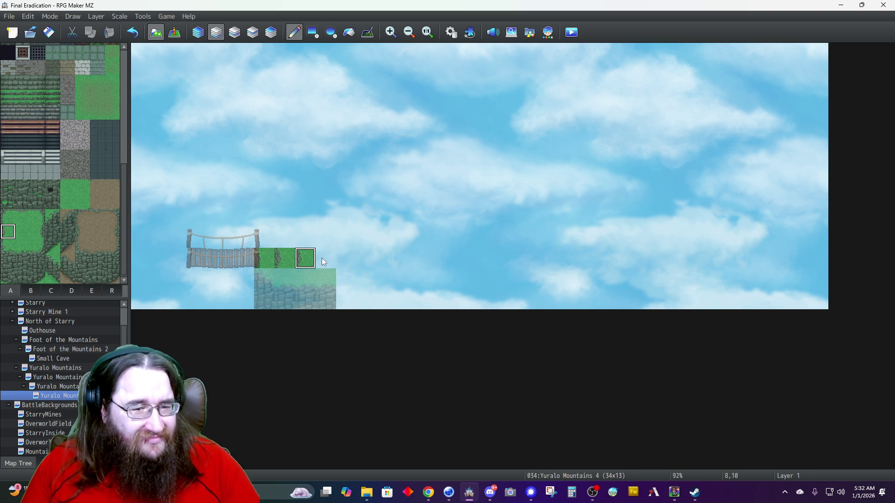
pyautogui.rightClick(306, 258)
pyautogui.click(285, 259)
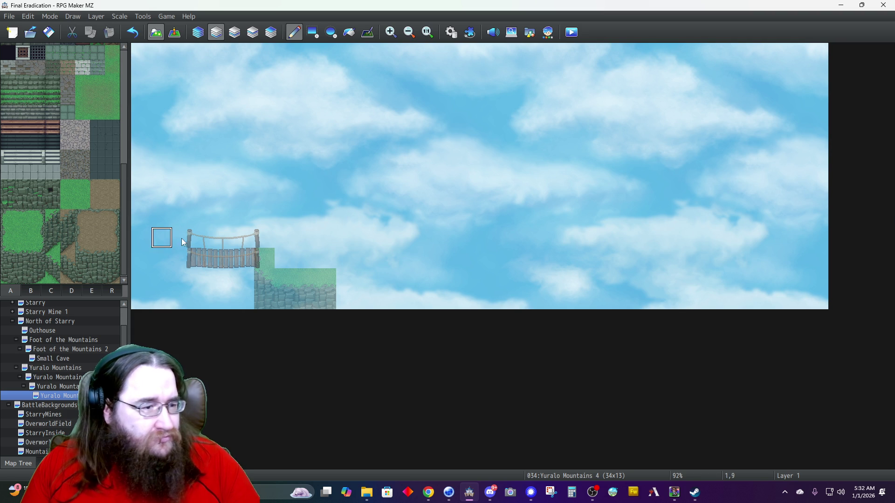
pyautogui.click(29, 231)
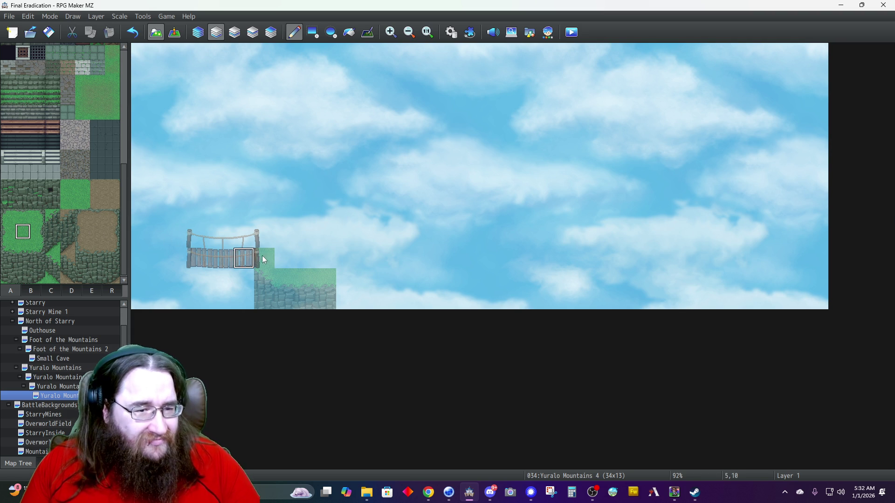
pyautogui.click(326, 259)
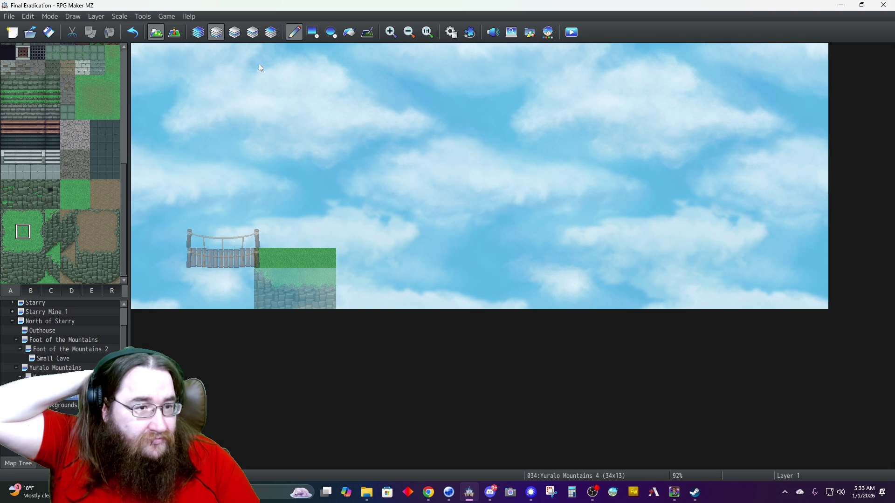
# On Layer 2, paint grass above the bridge's right end and cap the tall cliff with a grass slope
pyautogui.click(236, 31)
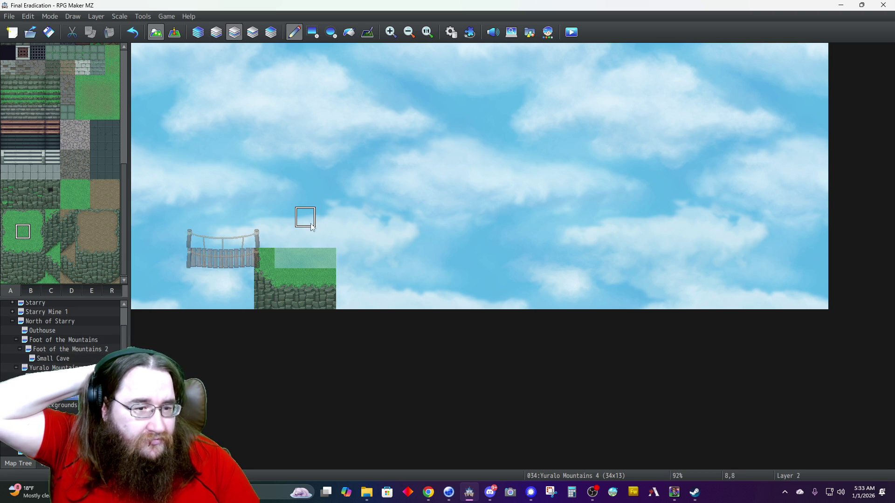
pyautogui.click(198, 31)
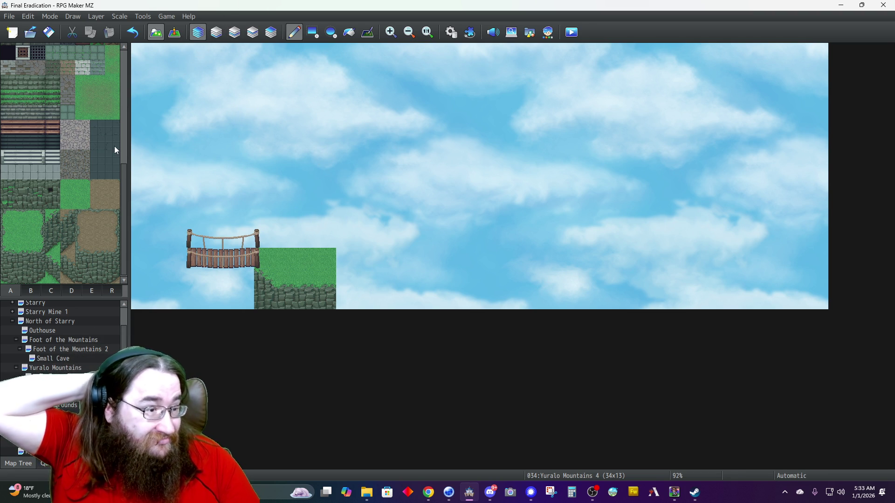
pyautogui.click(8, 230)
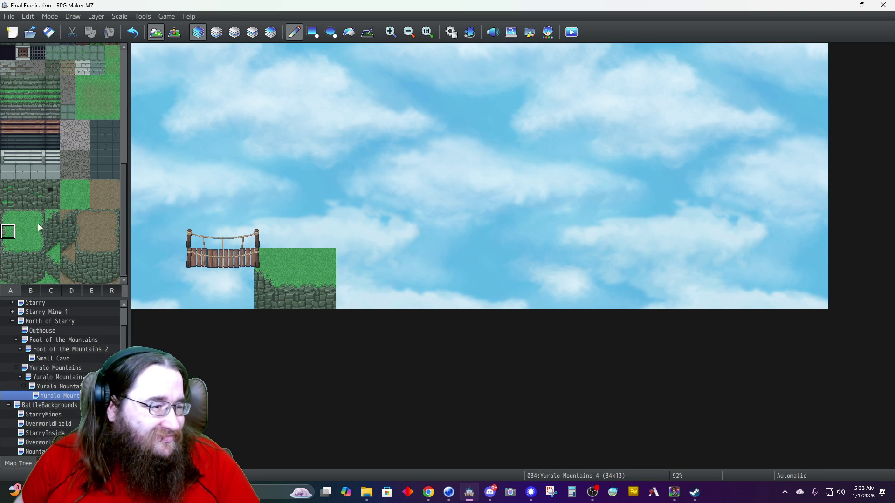
pyautogui.click(234, 32)
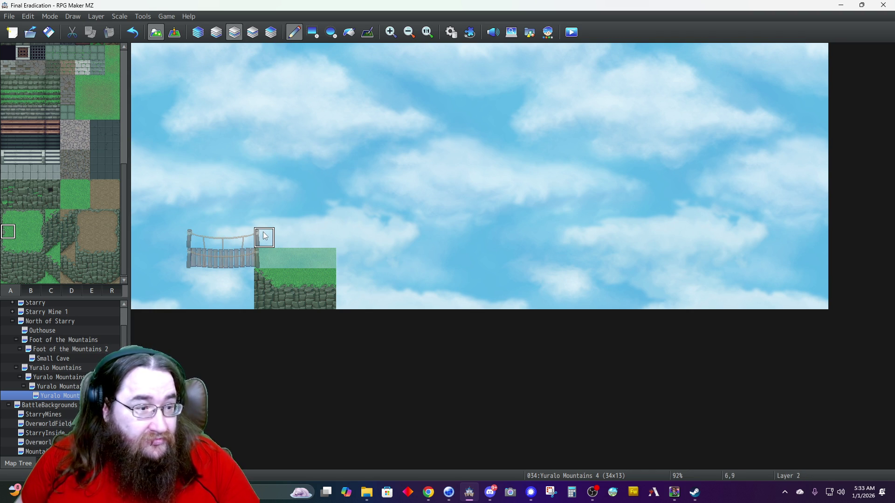
pyautogui.moveTo(265, 235); pyautogui.dragTo(264, 218)
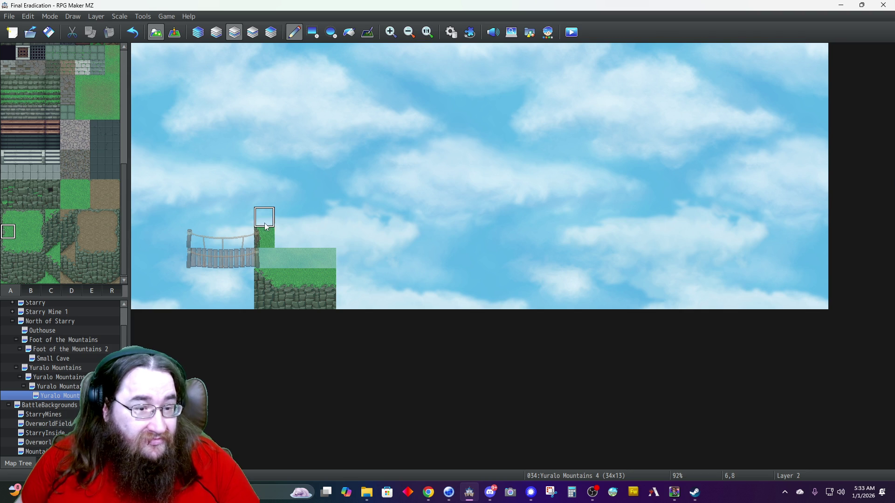
pyautogui.click(72, 290)
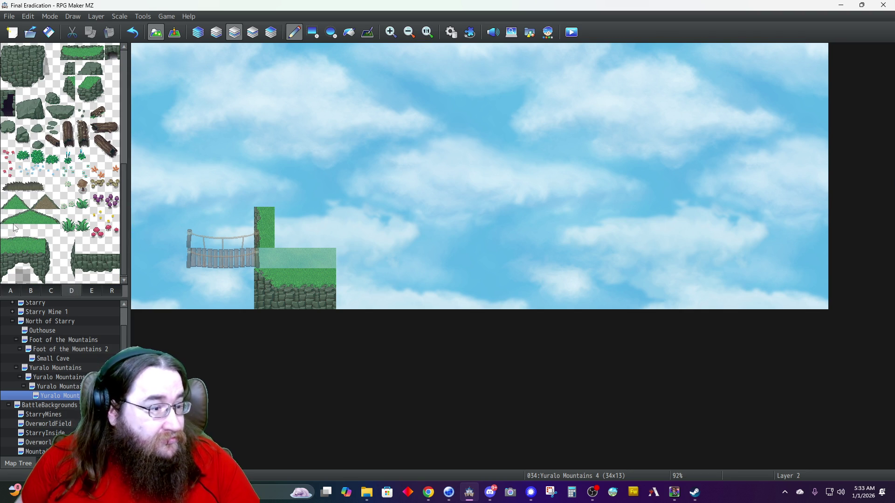
pyautogui.moveTo(8, 217); pyautogui.dragTo(22, 217)
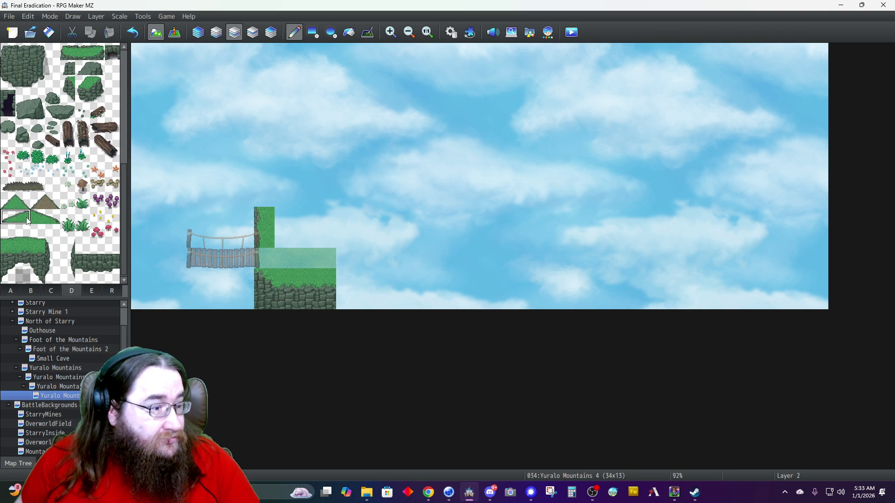
pyautogui.click(266, 198)
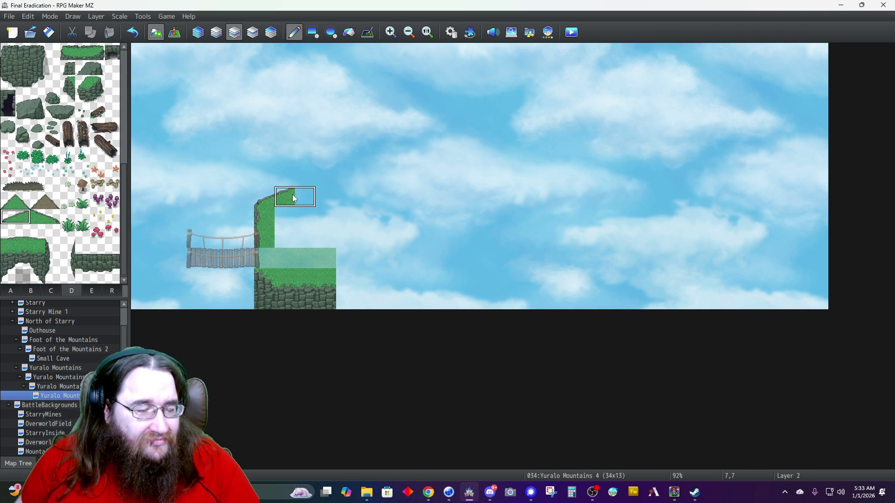
# Fill grass across the right cliff top on Layer 1
pyautogui.click(216, 32)
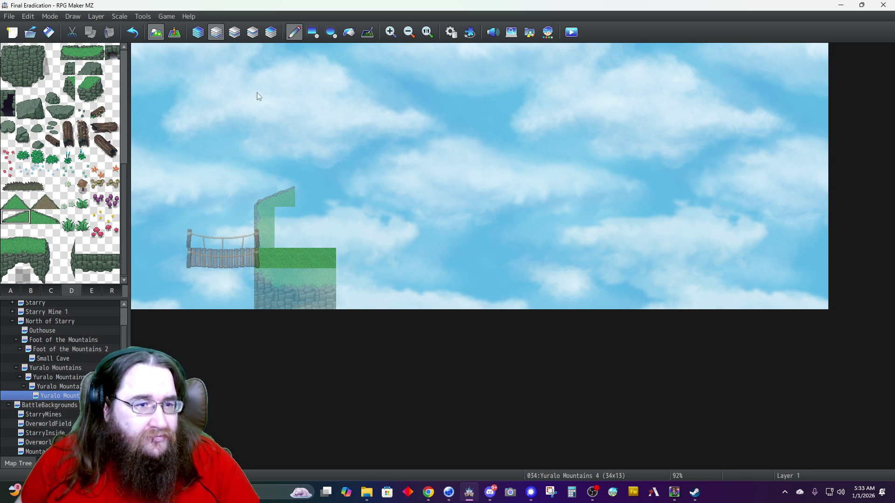
pyautogui.rightClick(293, 257)
pyautogui.moveTo(293, 257)
pyautogui.mouseDown()
pyautogui.moveTo(285, 218)
pyautogui.moveTo(322, 218)
pyautogui.moveTo(328, 243)
pyautogui.moveTo(309, 243)
pyautogui.mouseUp()
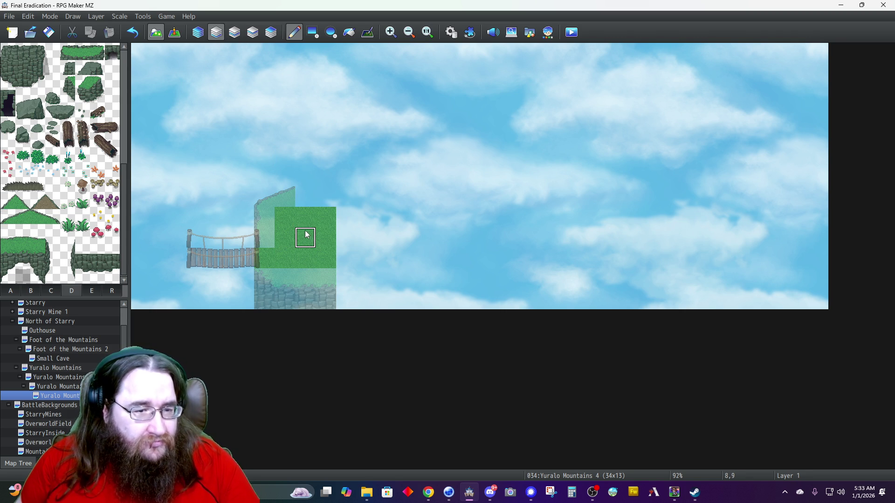
pyautogui.click(201, 33)
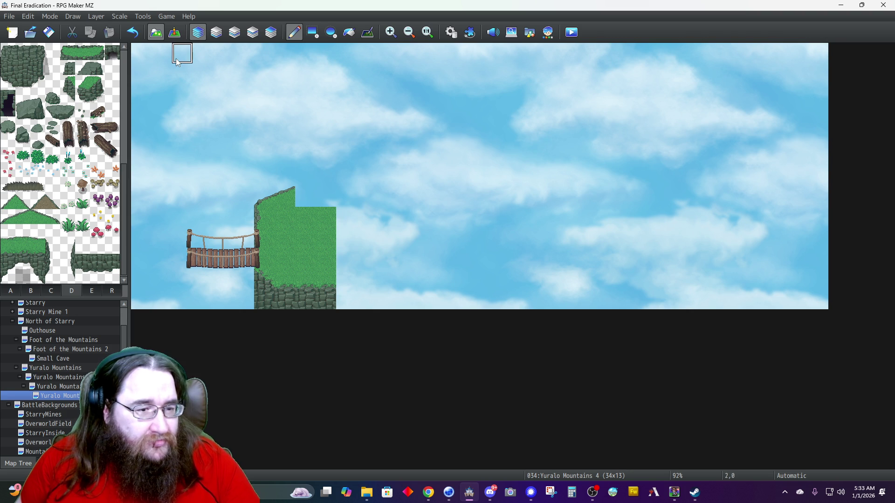
pyautogui.click(239, 35)
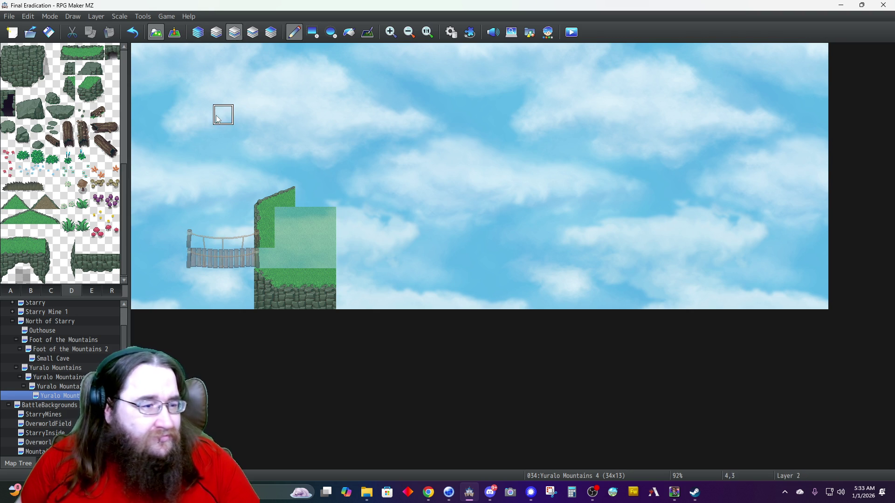
# Paint grass at the bridge's left end and fill the sky gaps along the left edge
pyautogui.click(18, 292)
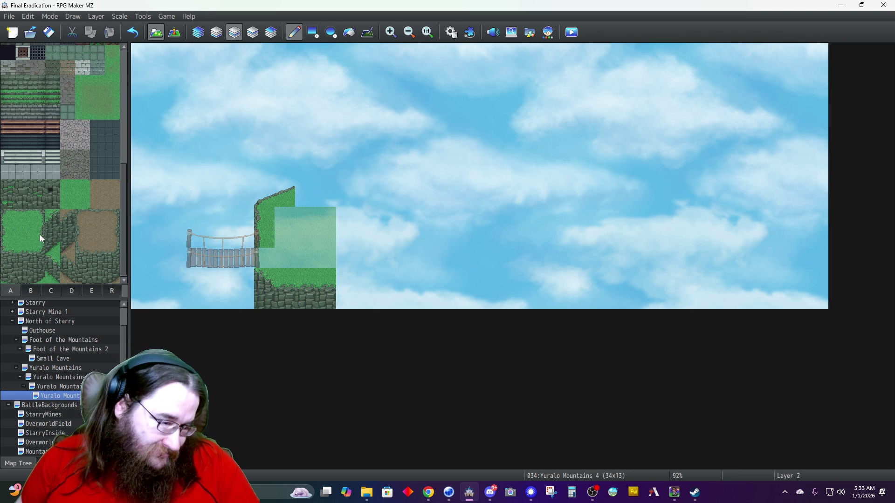
pyautogui.click(188, 240)
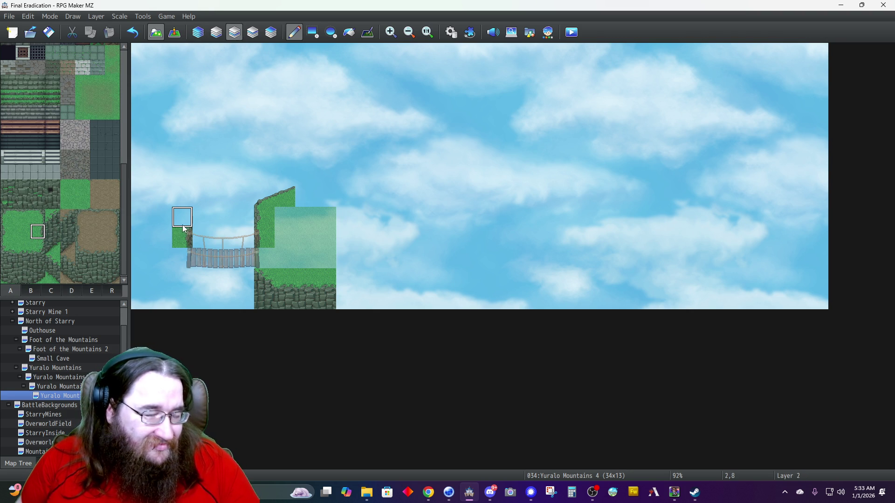
pyautogui.click(73, 292)
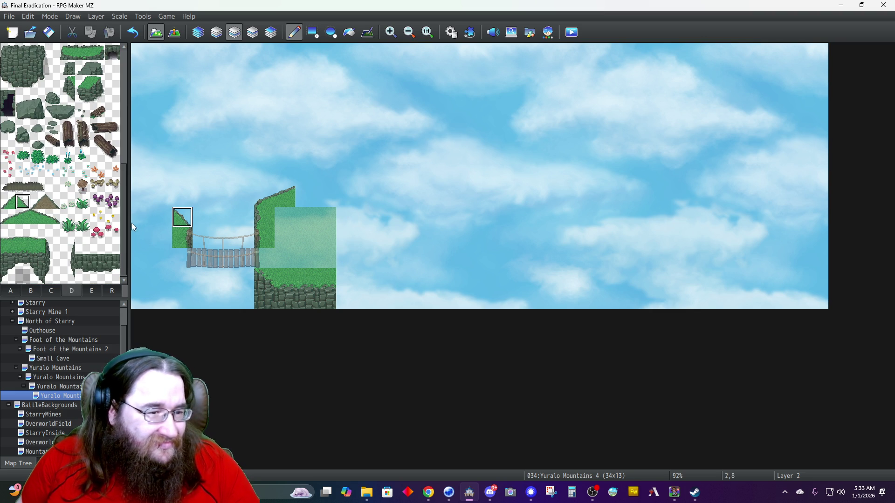
pyautogui.moveTo(36, 217); pyautogui.dragTo(56, 220)
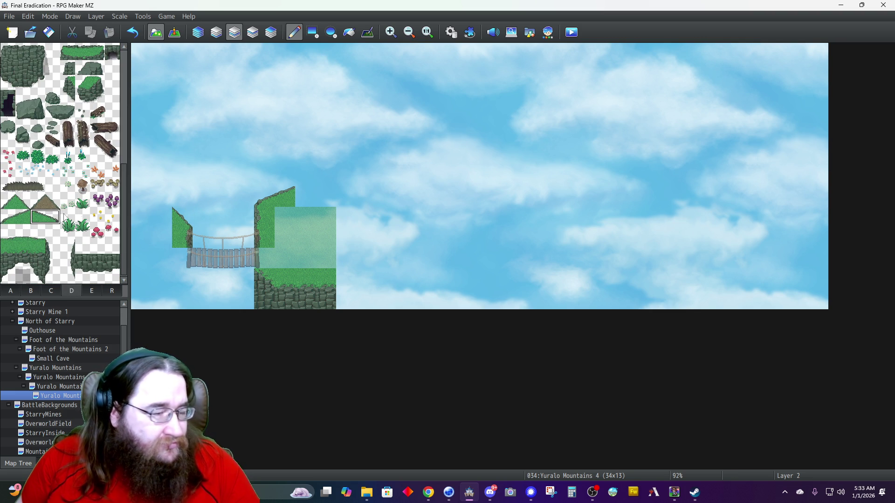
pyautogui.click(10, 291)
pyautogui.click(141, 217)
pyautogui.click(161, 217)
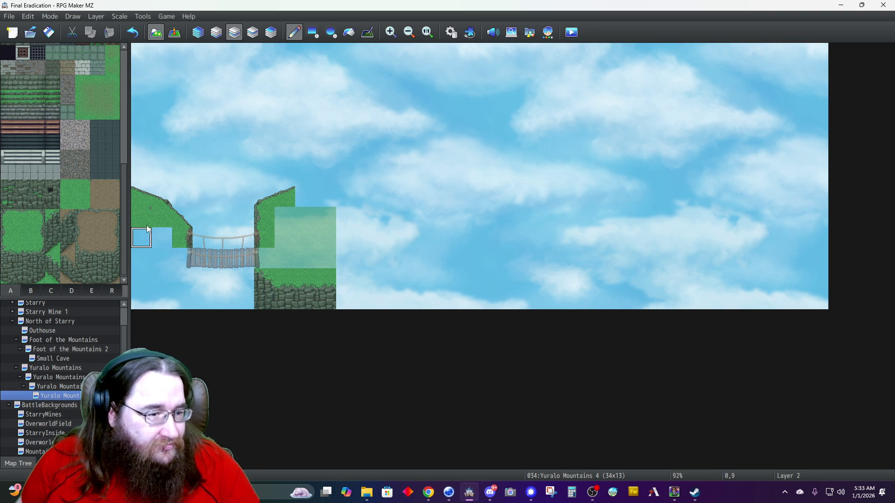
pyautogui.hotkey('ctrl', 'z')
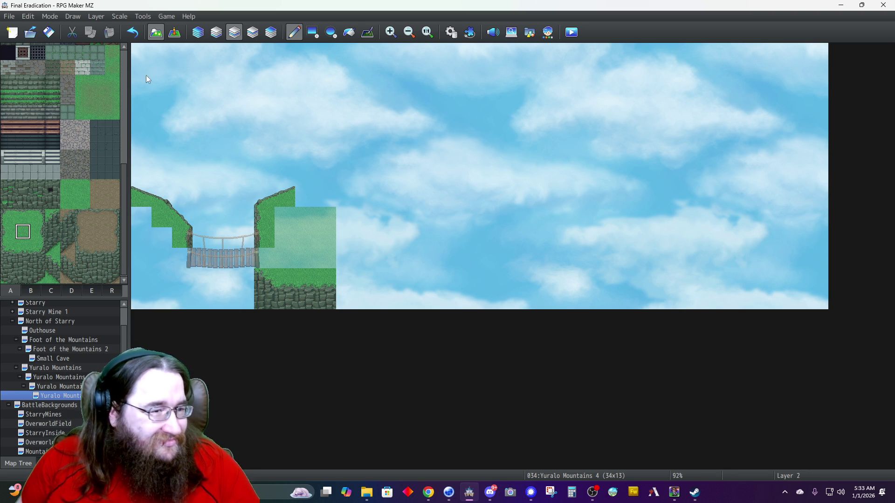
pyautogui.click(215, 31)
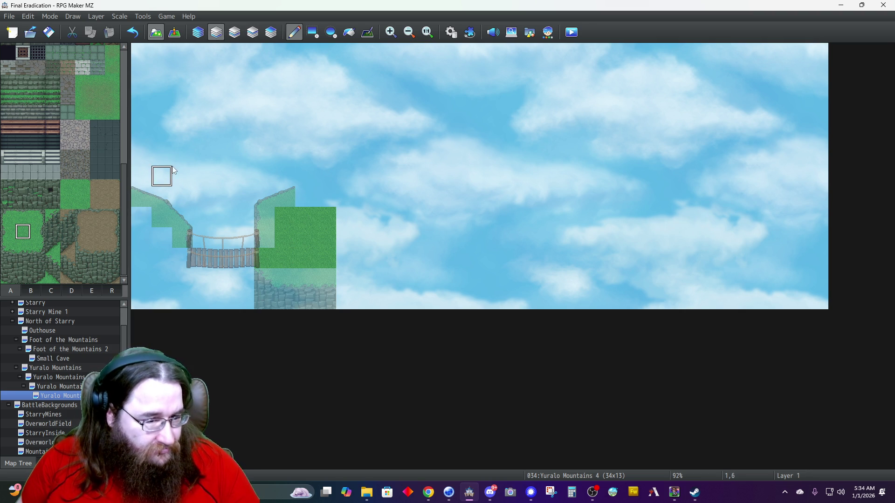
# Paint grass over the left cliff area and clear the stray tile at its top-left
pyautogui.moveTo(172, 259)
pyautogui.mouseDown()
pyautogui.moveTo(161, 240)
pyautogui.moveTo(139, 240)
pyautogui.moveTo(142, 254)
pyautogui.moveTo(143, 219)
pyautogui.mouseUp()
pyautogui.rightClick(182, 176)
pyautogui.click(141, 197)
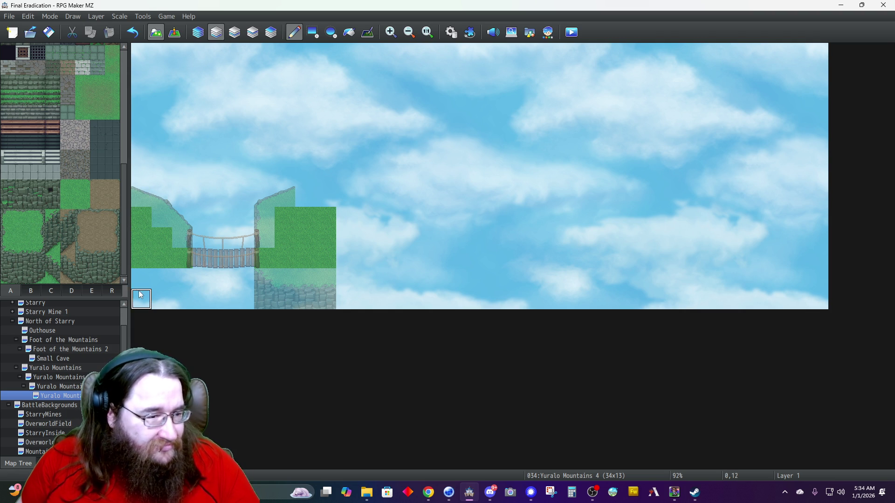
pyautogui.click(41, 236)
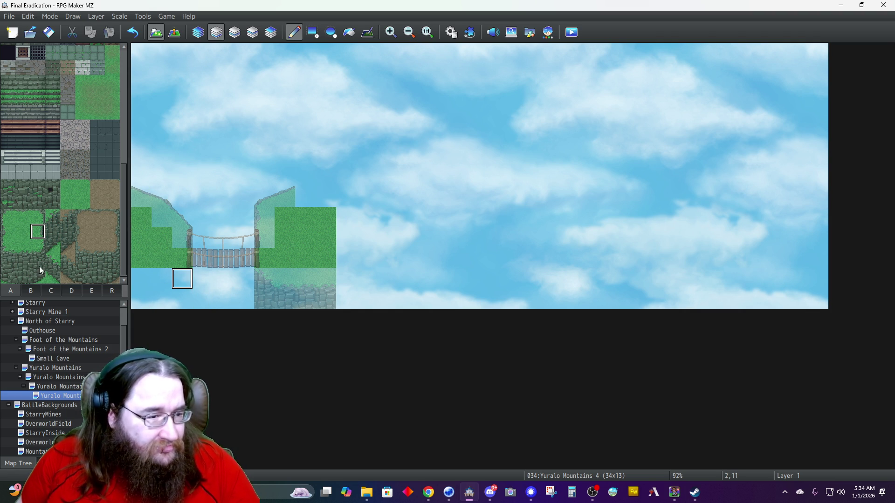
# Add cliff-edge and stone cliff-wall tiles along the left cliff's bottom-left base
pyautogui.click(53, 217)
pyautogui.click(182, 279)
pyautogui.click(71, 290)
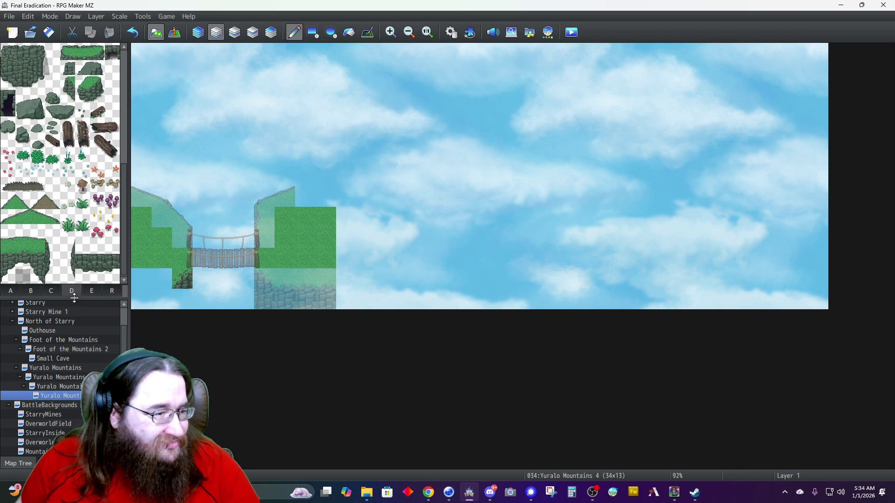
pyautogui.click(36, 86)
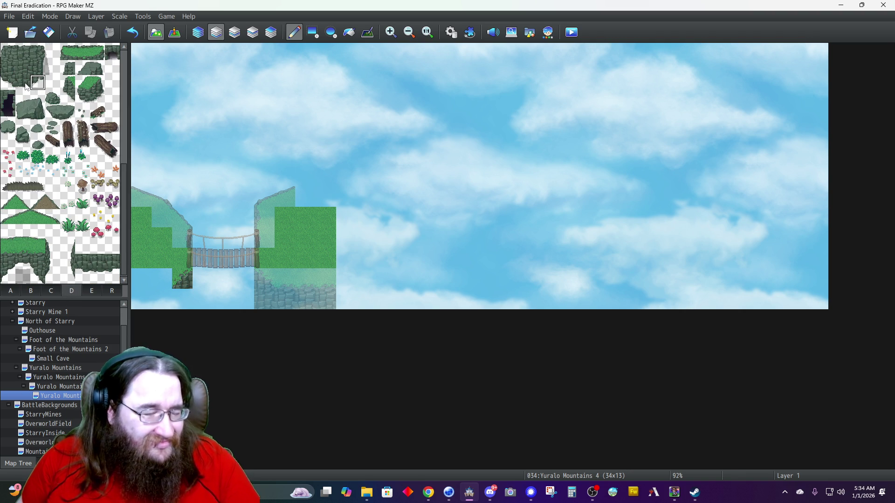
pyautogui.click(183, 293)
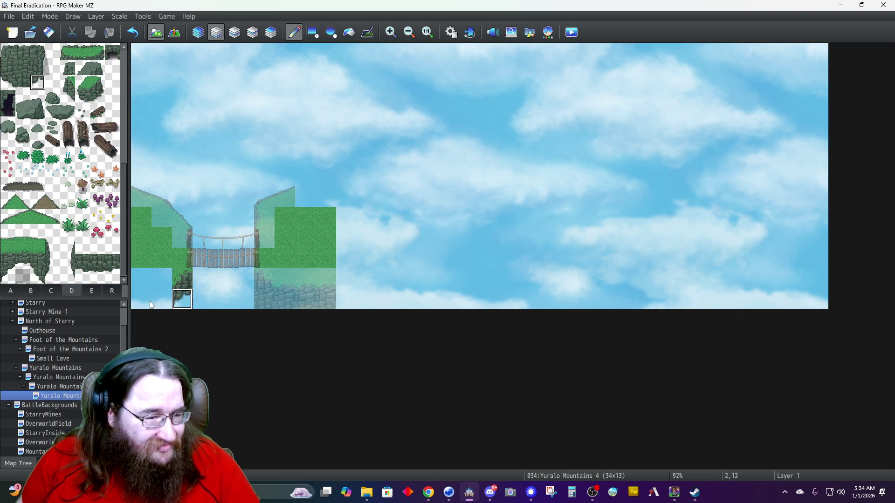
pyautogui.click(10, 291)
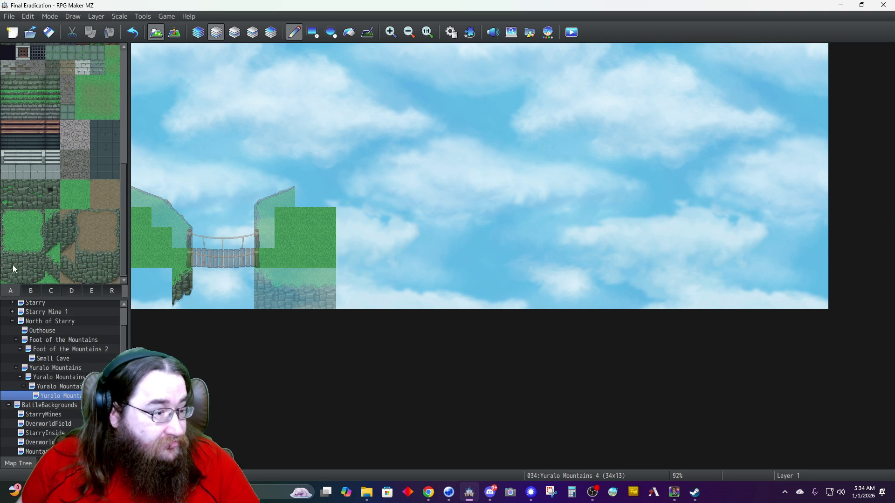
pyautogui.click(141, 299)
pyautogui.click(162, 299)
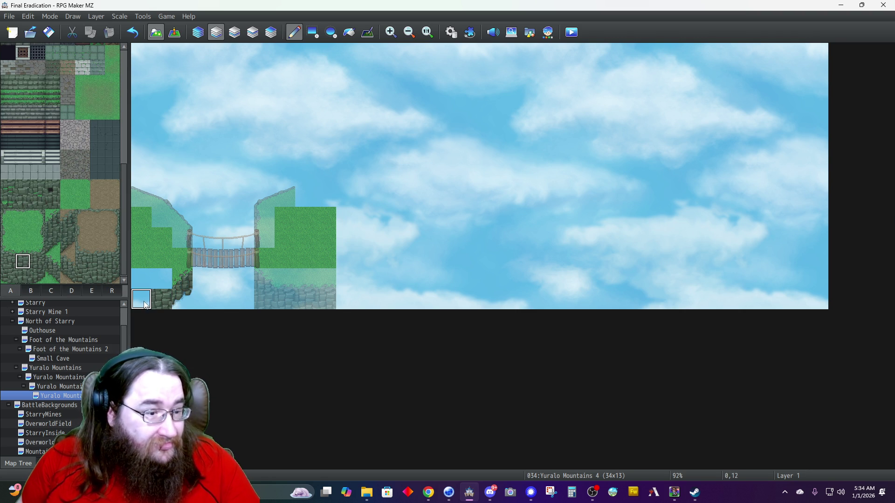
pyautogui.click(23, 247)
pyautogui.click(162, 278)
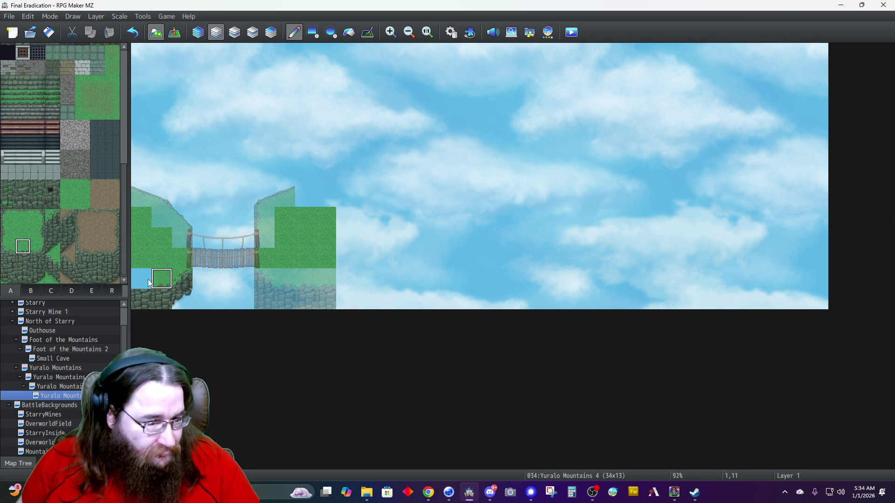
pyautogui.click(141, 278)
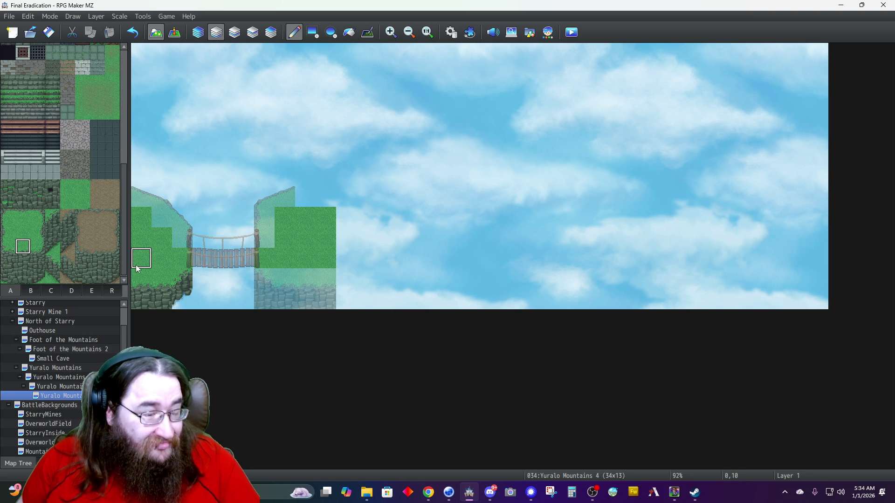
# Pick another cliff piece and inspect Layer 4 before returning to automatic layers
pyautogui.click(72, 290)
pyautogui.click(52, 252)
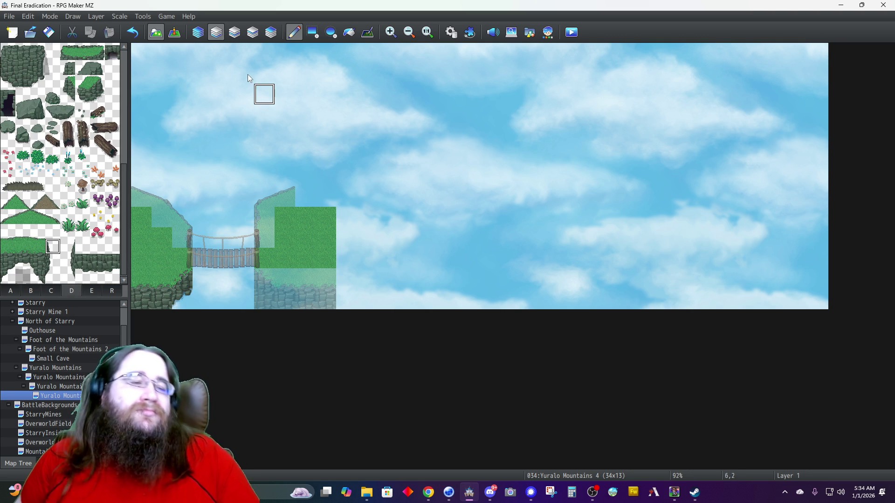
pyautogui.click(271, 32)
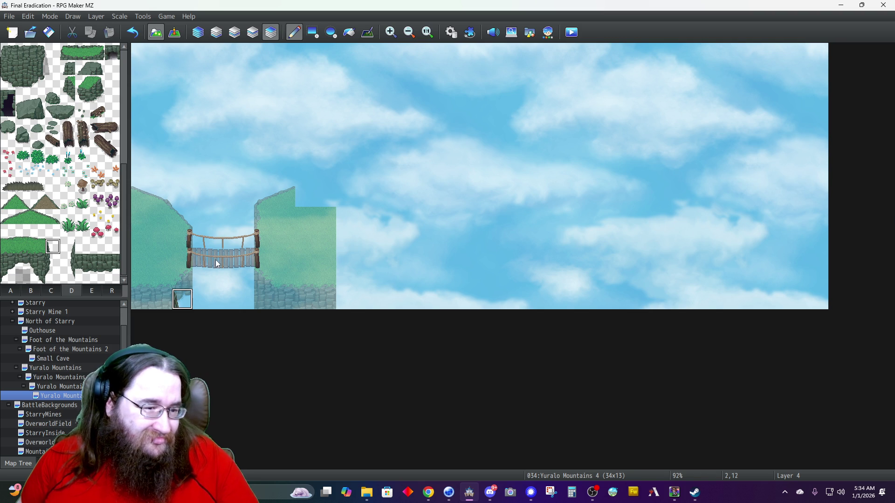
pyautogui.click(196, 32)
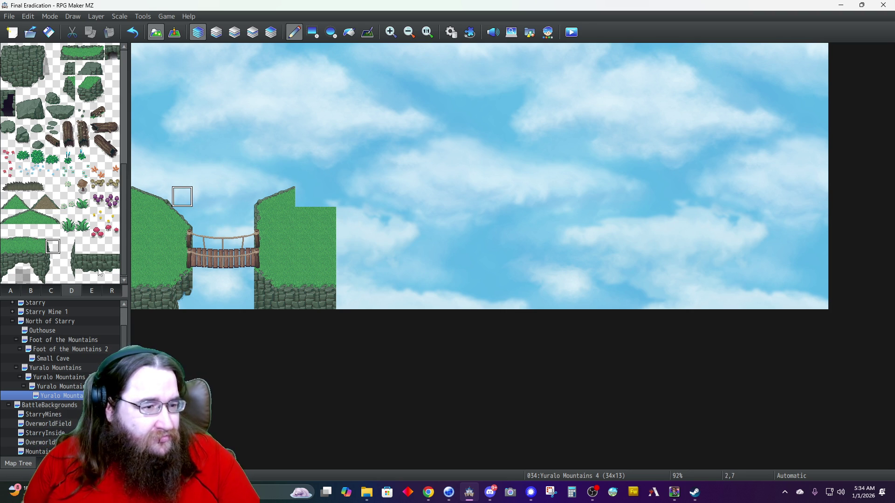
pyautogui.click(11, 291)
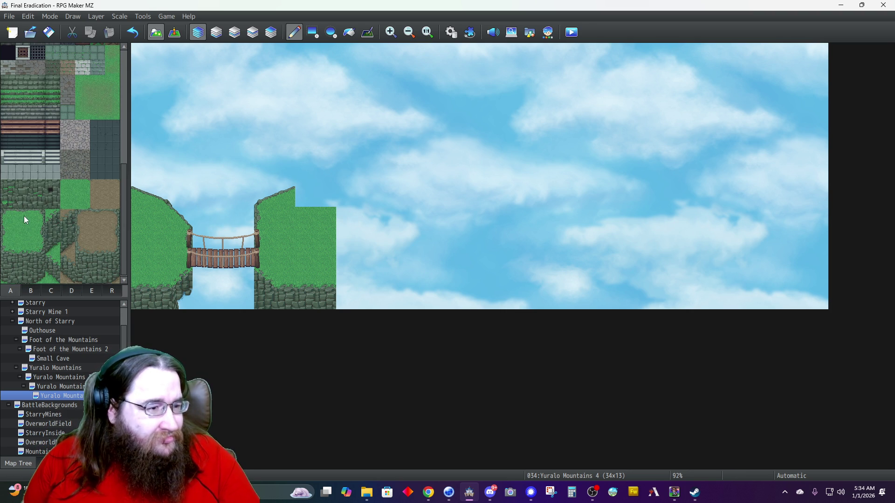
pyautogui.click(231, 33)
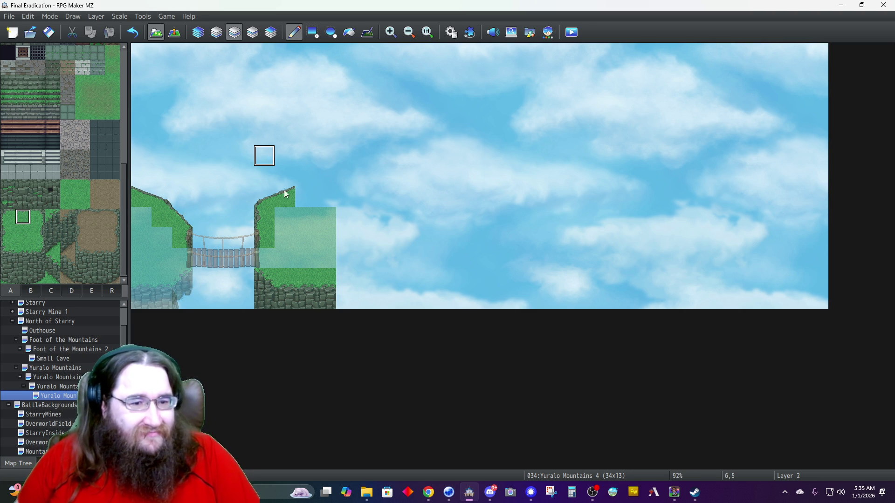
# Open Yuralo Mountains 3 and replace one of its rock tiles with plain grass
pyautogui.click(197, 33)
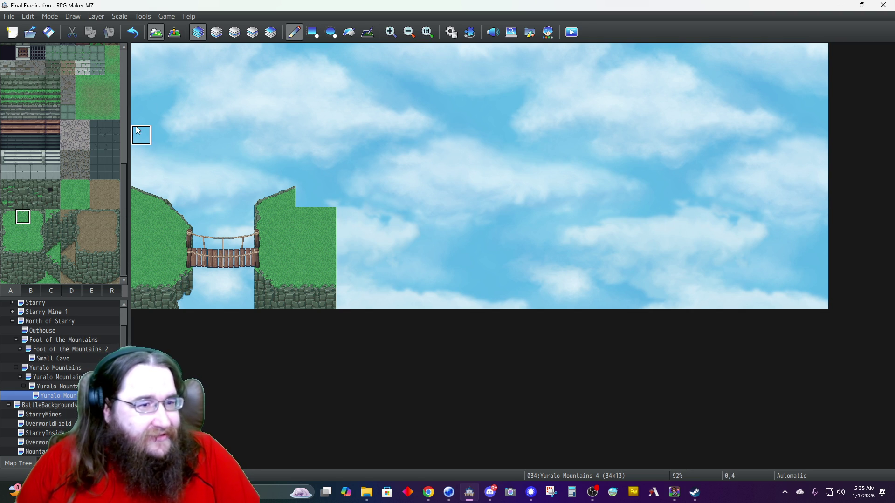
pyautogui.click(234, 33)
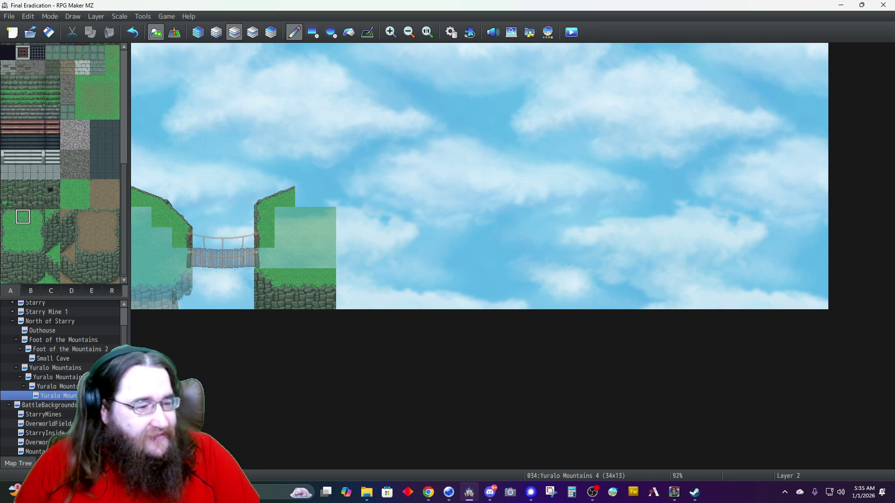
pyautogui.click(73, 388)
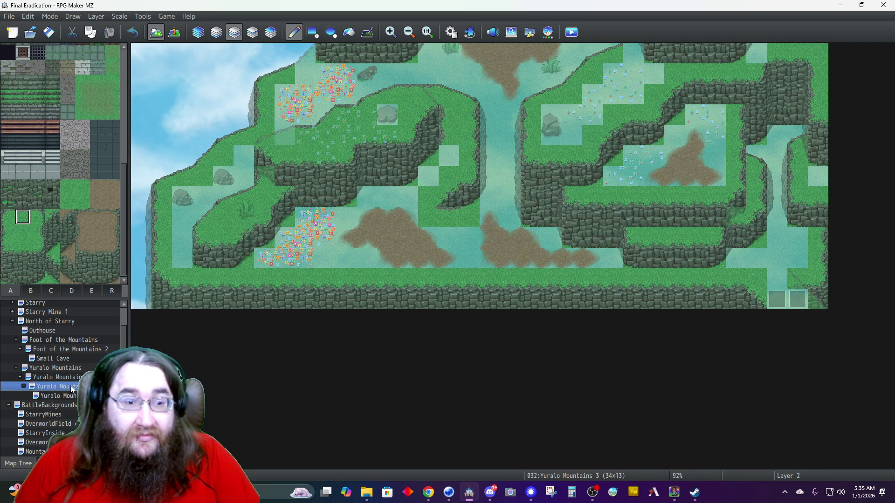
pyautogui.click(382, 120)
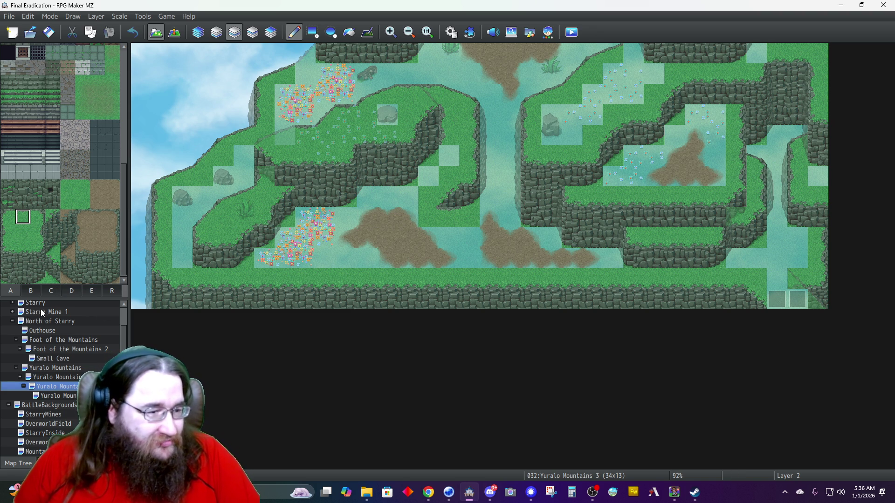
# Back on Yuralo Mountains 4, ready the lower grass tile on Layer 1 with the Rectangle tool
pyautogui.click(58, 395)
pyautogui.click(28, 231)
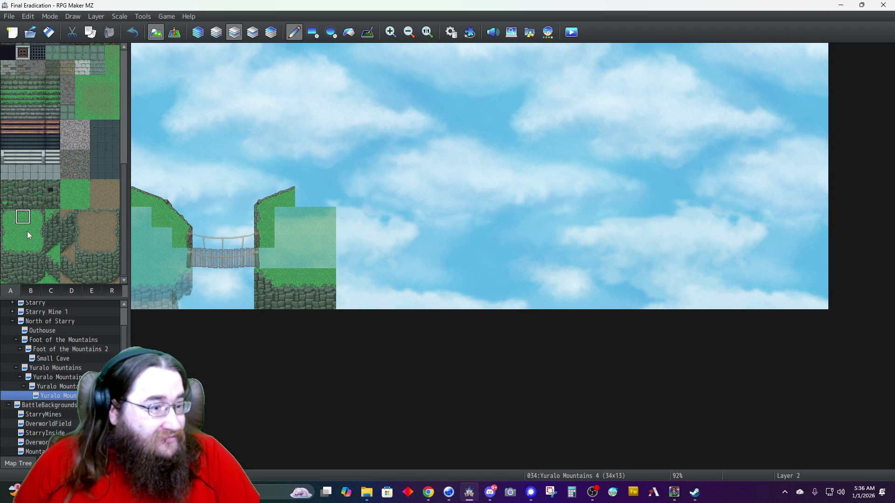
pyautogui.click(216, 32)
pyautogui.click(312, 32)
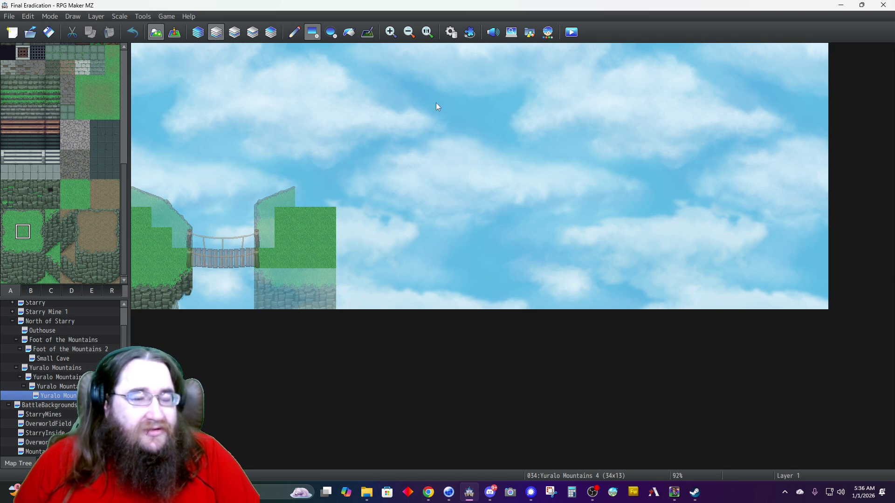
# Fill the right side of Yuralo Mountains 4 with a full-height grass block
pyautogui.click(818, 53)
pyautogui.moveTo(683, 260)
pyautogui.mouseDown()
pyautogui.moveTo(633, 298)
pyautogui.moveTo(550, 319)
pyautogui.mouseUp()
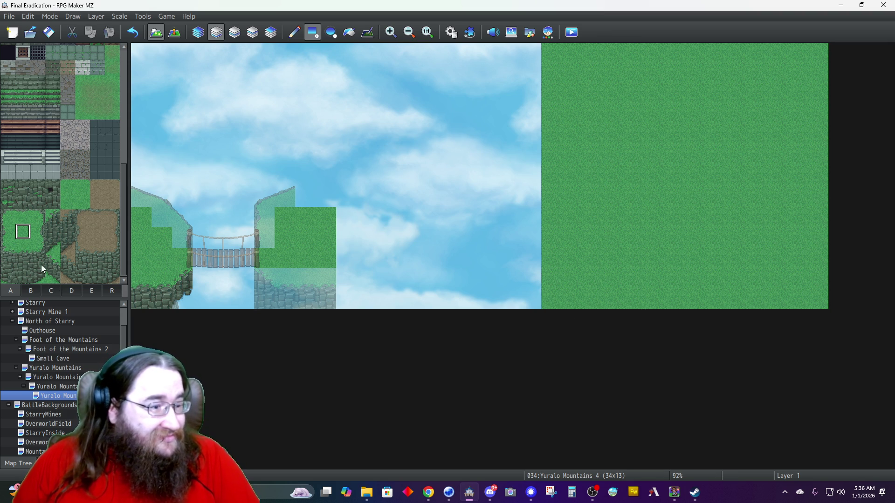
pyautogui.click(198, 33)
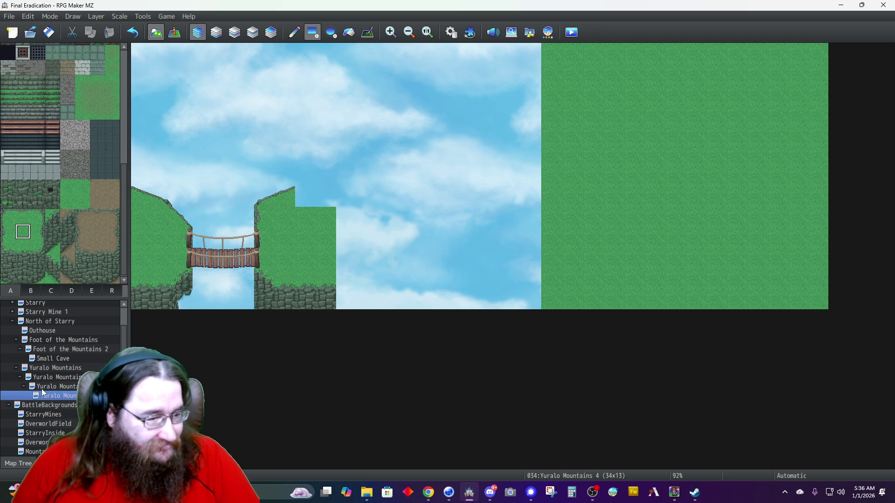
# After checking Yuralo Mountains 3, select a two-tile-tall cliff-edge brush from tab A
pyautogui.click(47, 386)
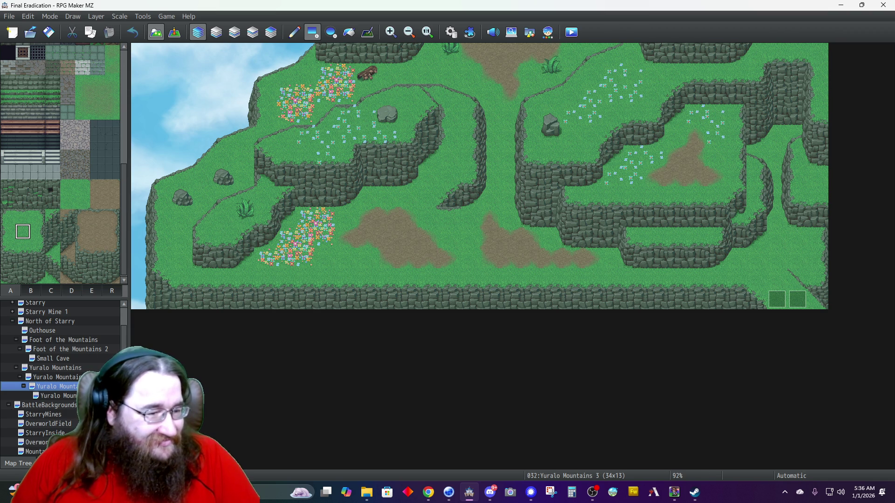
pyautogui.click(56, 395)
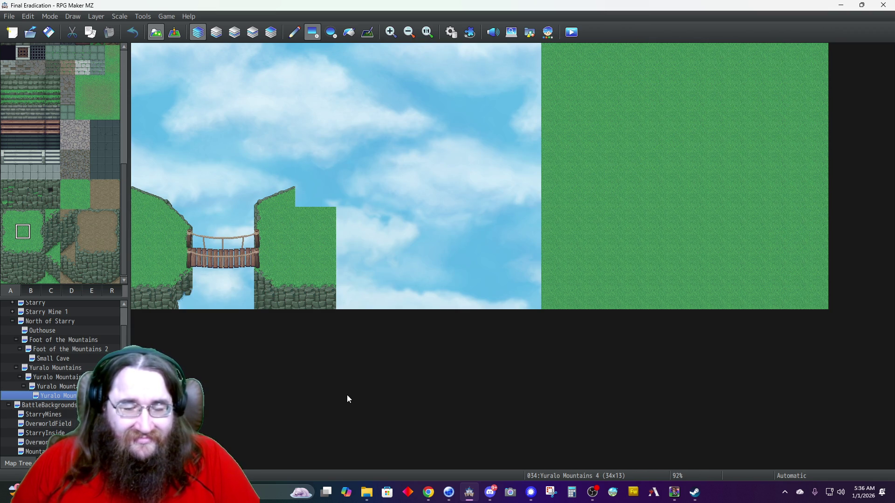
pyautogui.click(53, 218)
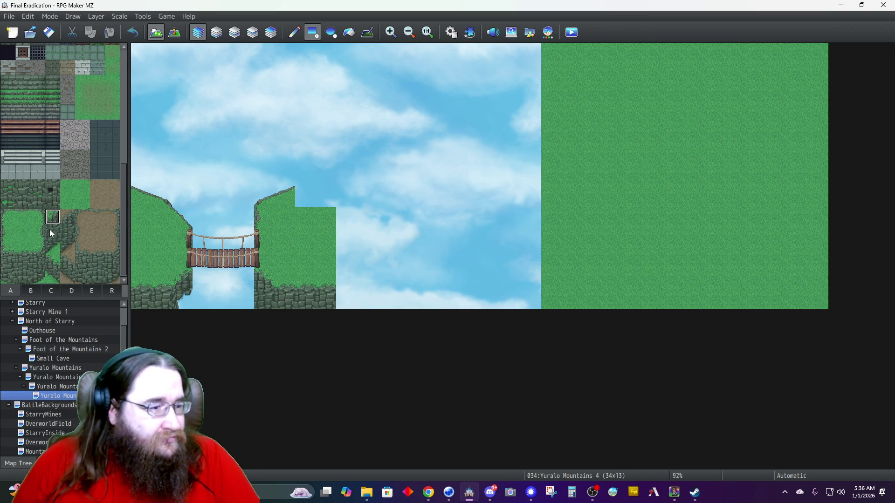
pyautogui.moveTo(53, 218); pyautogui.dragTo(50, 232)
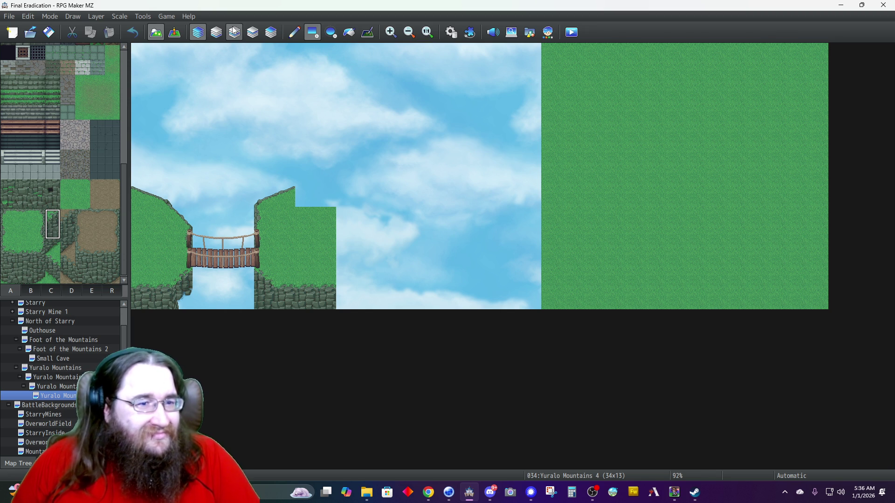
# On Layer 2, add grass-over-cliff columns beside the right cliff and extend the ledge two columns right
pyautogui.click(234, 33)
pyautogui.click(340, 287)
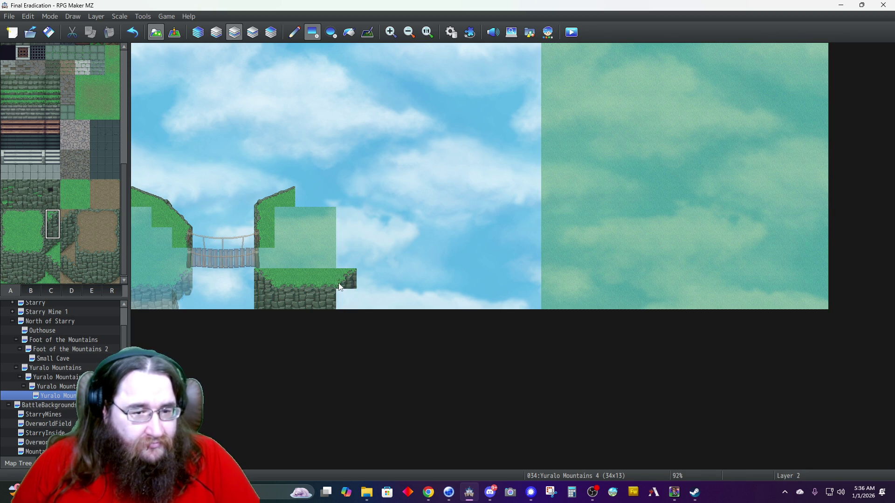
pyautogui.click(295, 32)
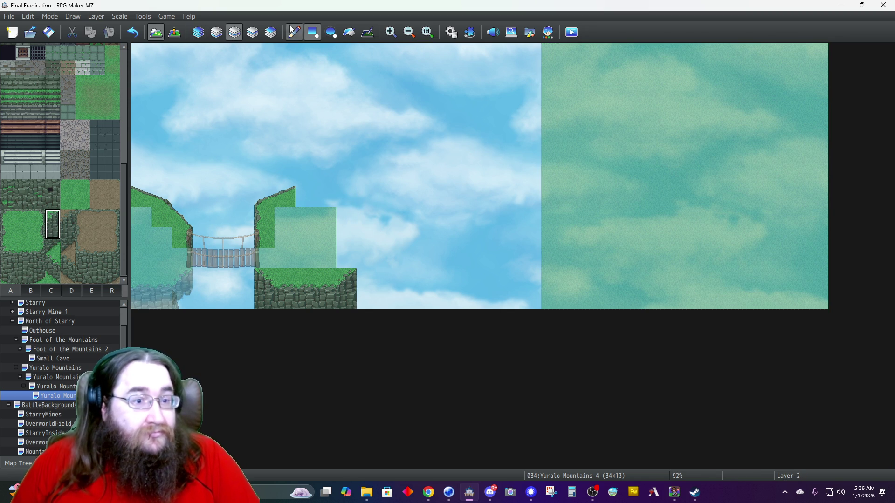
pyautogui.rightClick(329, 303)
pyautogui.click(371, 279)
pyautogui.rightClick(326, 299)
pyautogui.click(367, 298)
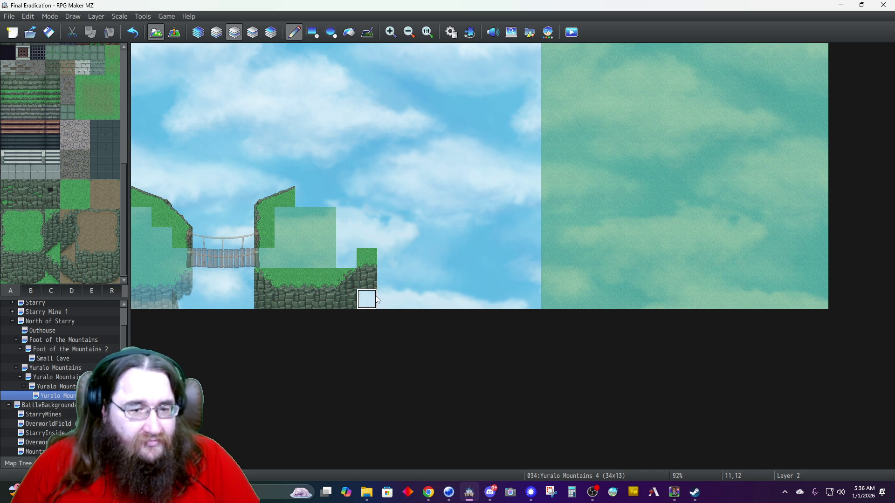
pyautogui.moveTo(379, 301); pyautogui.dragTo(411, 301)
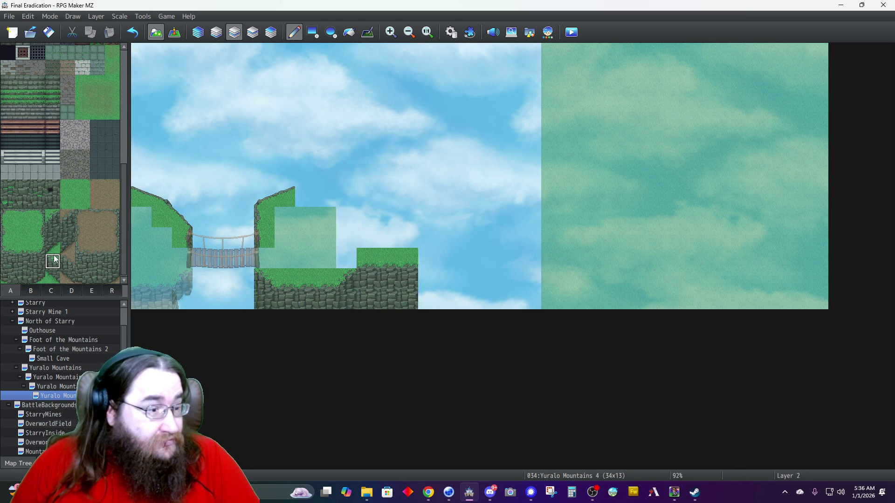
# Continue the stepped grassy ledge rightward to the sky area's right edge and extend the upper grass edge
pyautogui.click(428, 278)
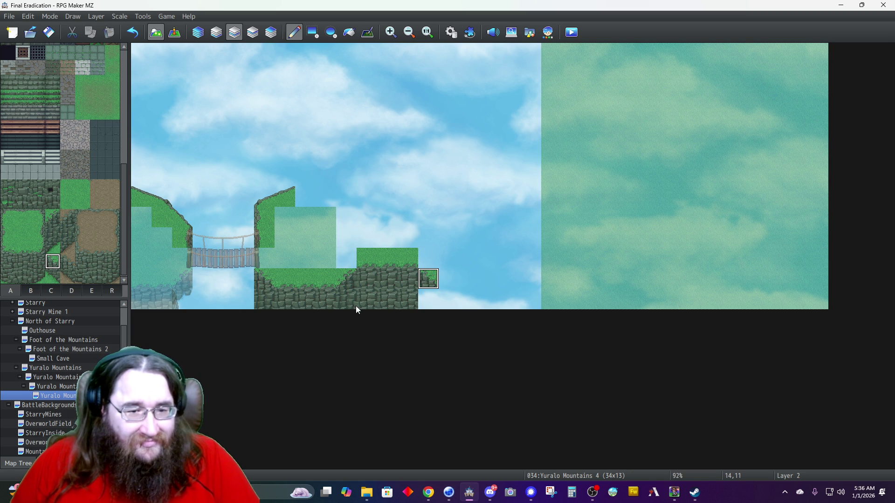
pyautogui.click(428, 298)
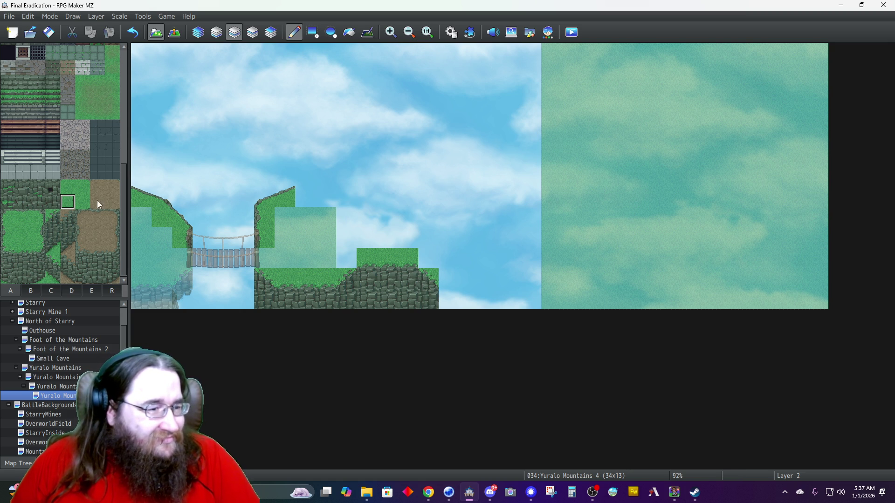
pyautogui.click(428, 258)
pyautogui.click(88, 202)
pyautogui.click(350, 258)
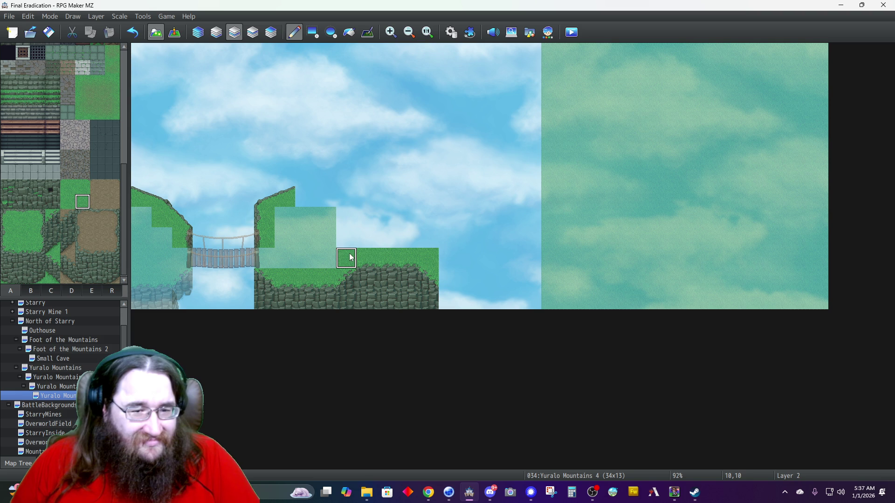
pyautogui.click(455, 298)
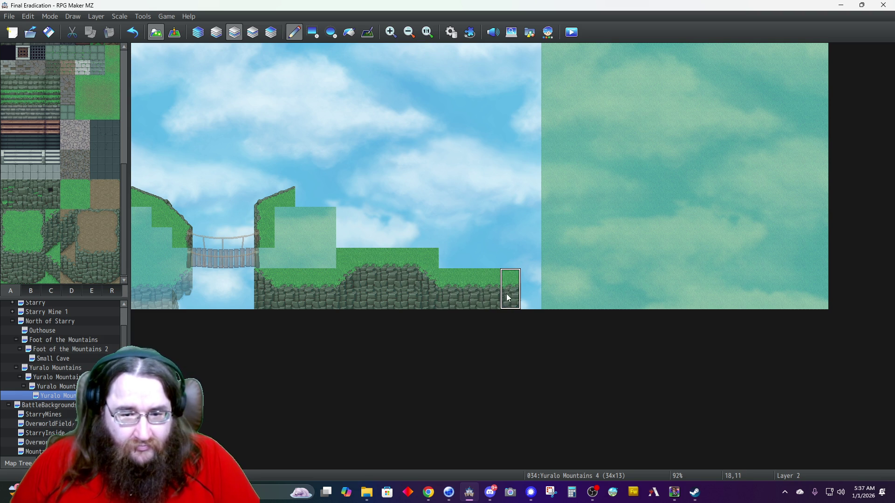
pyautogui.moveTo(508, 299); pyautogui.dragTo(523, 295)
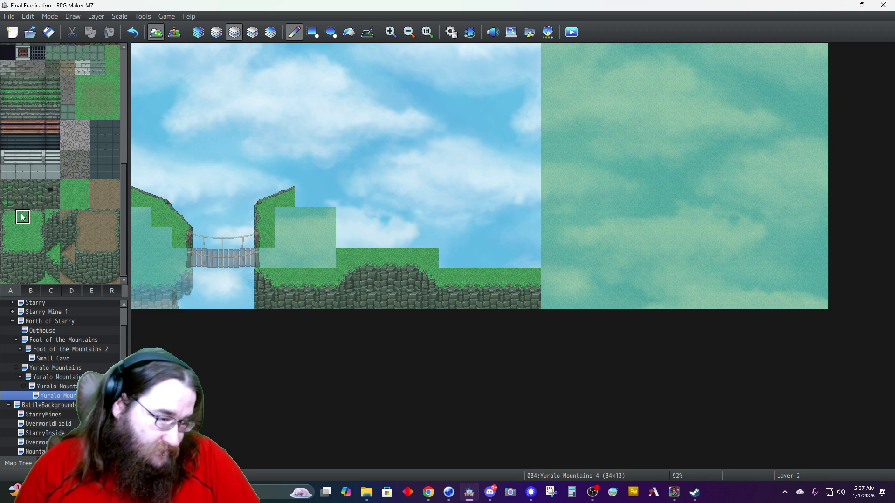
pyautogui.moveTo(328, 196); pyautogui.dragTo(344, 197)
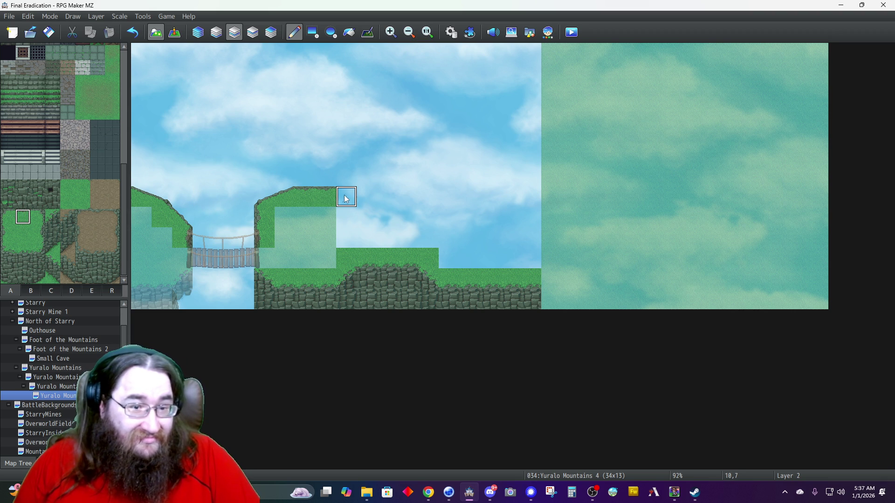
# Paint a diagonal staircase of copied grass ledges climbing to the top right
pyautogui.rightClick(264, 200)
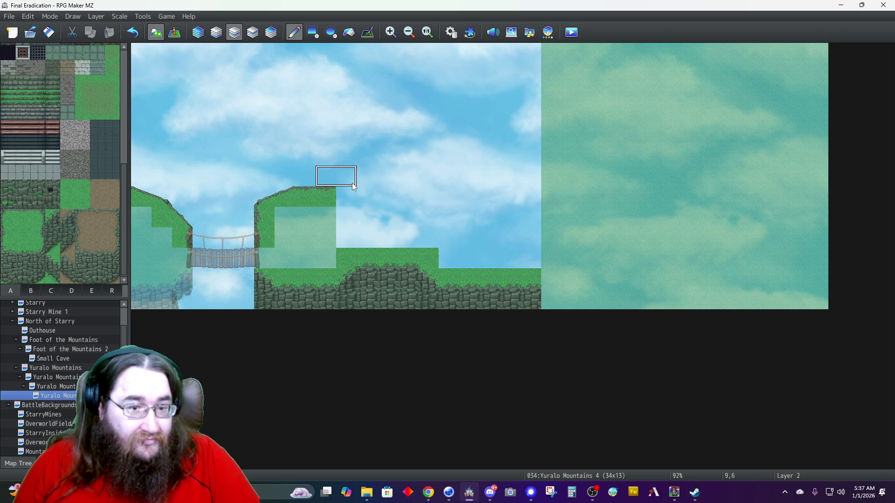
pyautogui.moveTo(357, 186); pyautogui.dragTo(456, 76)
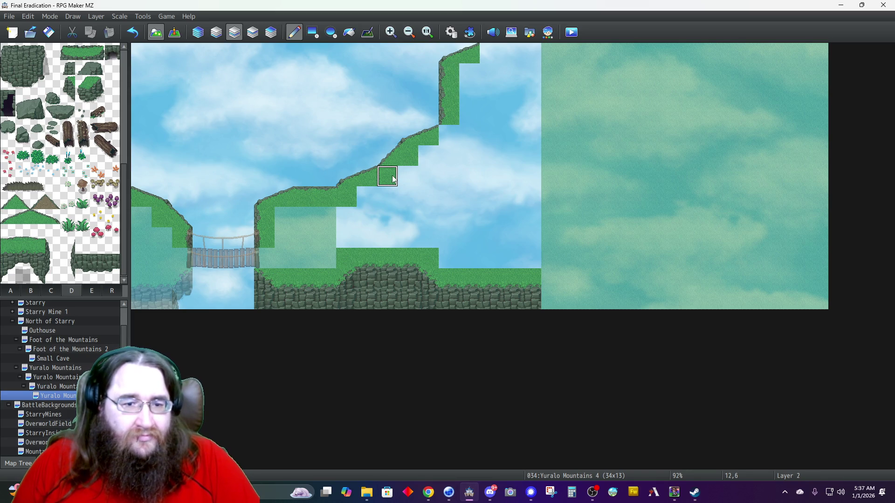
pyautogui.click(449, 136)
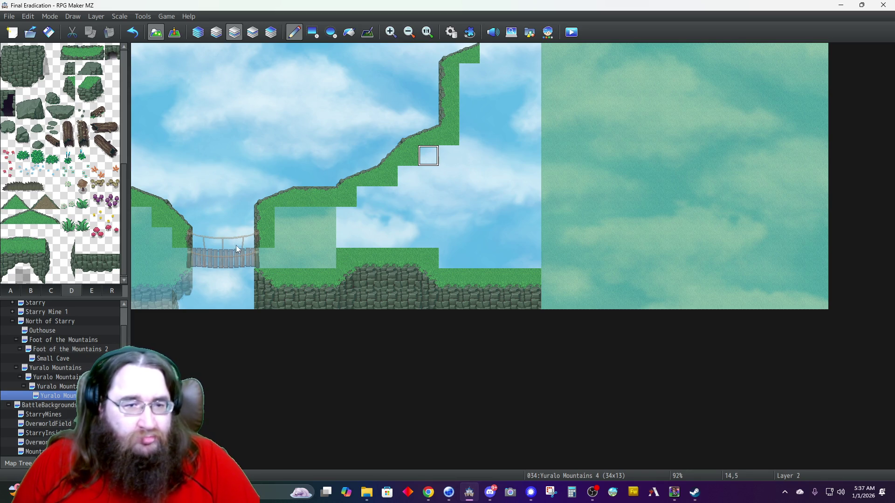
# On Layer 1, fill the ground behind the steps with grass, up to the top sky cell
pyautogui.click(216, 32)
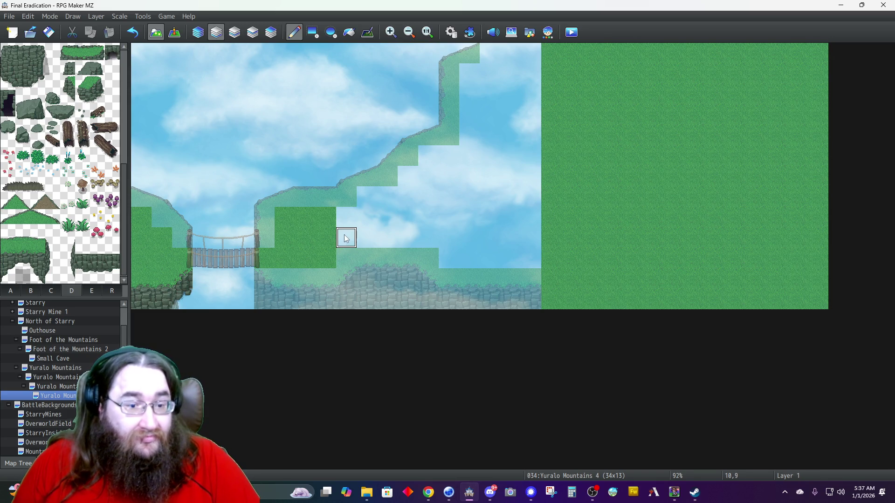
pyautogui.moveTo(346, 238); pyautogui.dragTo(349, 225)
pyautogui.moveTo(421, 226)
pyautogui.mouseDown()
pyautogui.moveTo(425, 235)
pyautogui.moveTo(369, 243)
pyautogui.mouseUp()
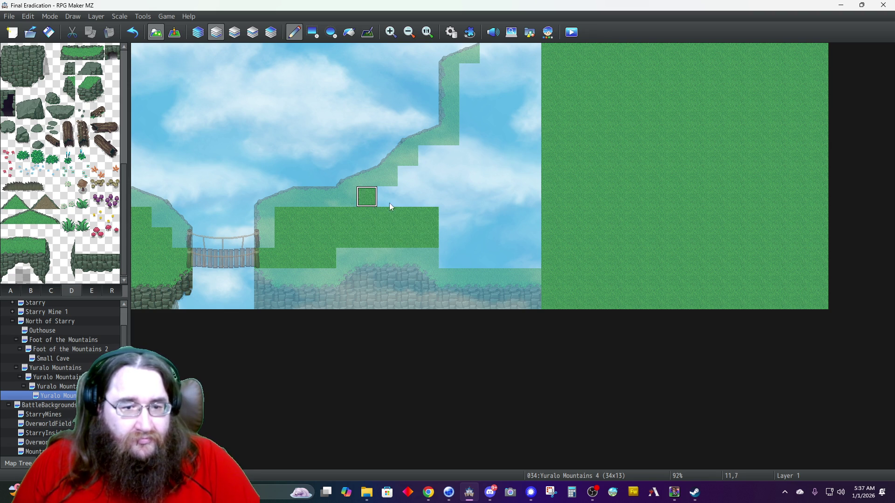
pyautogui.moveTo(407, 202)
pyautogui.mouseDown()
pyautogui.moveTo(408, 179)
pyautogui.moveTo(442, 172)
pyautogui.moveTo(431, 156)
pyautogui.moveTo(449, 202)
pyautogui.mouseUp()
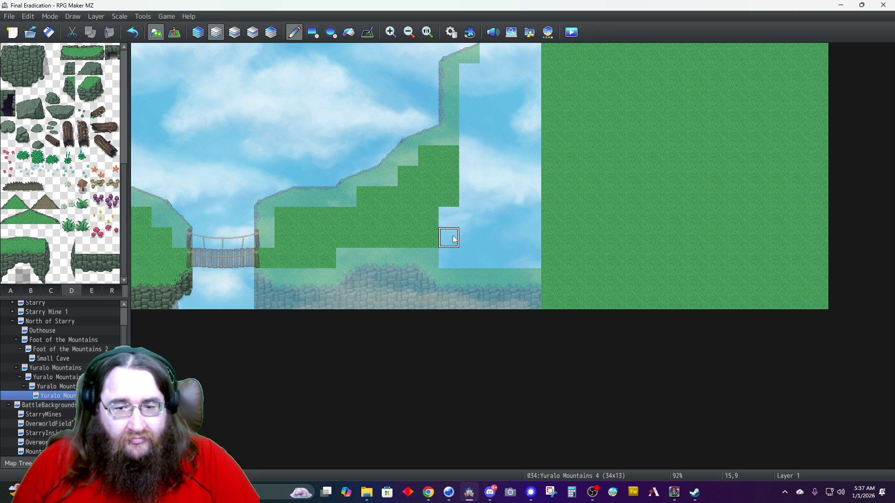
pyautogui.moveTo(527, 266)
pyautogui.mouseDown()
pyautogui.moveTo(460, 256)
pyautogui.moveTo(449, 217)
pyautogui.mouseUp()
pyautogui.moveTo(516, 221)
pyautogui.mouseDown()
pyautogui.moveTo(537, 233)
pyautogui.moveTo(469, 236)
pyautogui.mouseUp()
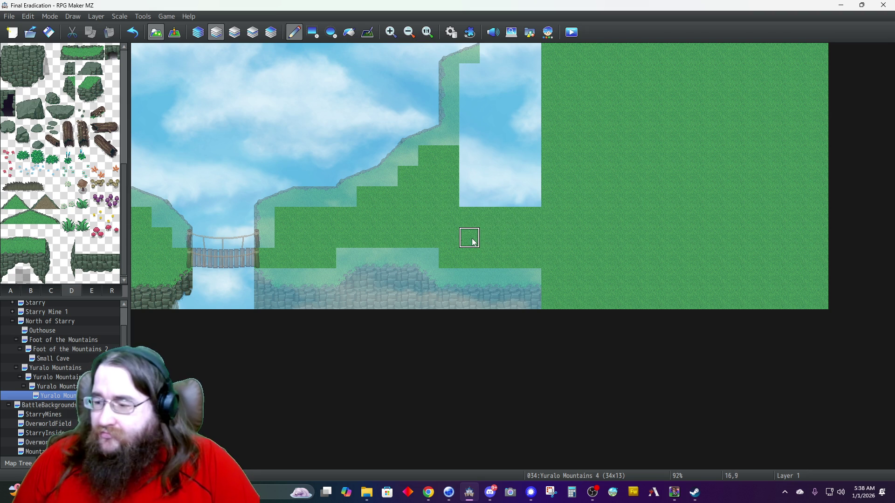
pyautogui.hotkey('alt', 'Tab')
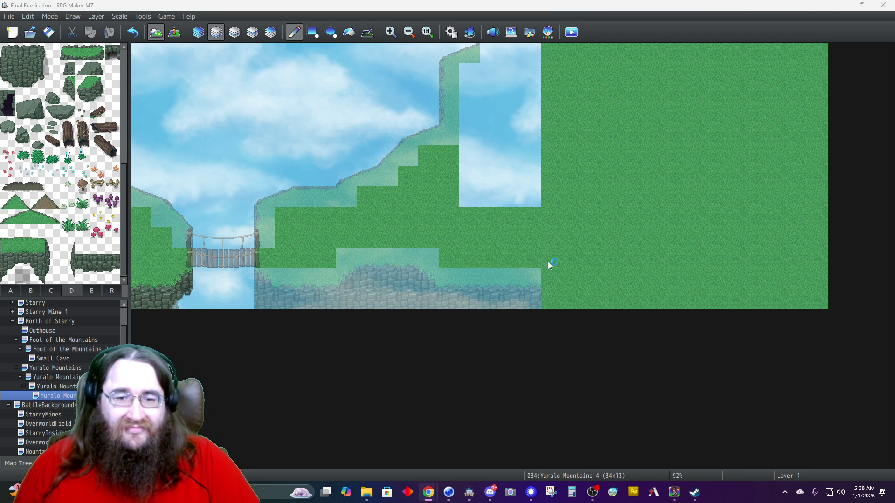
pyautogui.click(489, 59)
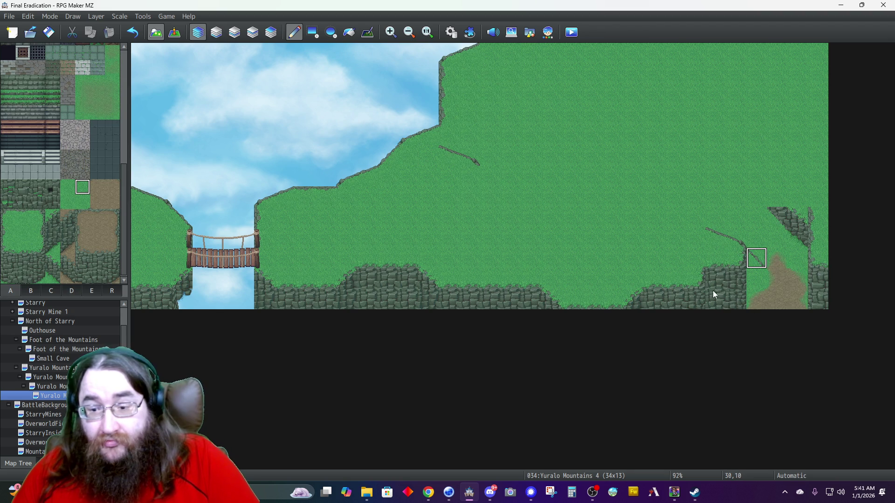
# Patch the right cliff's dark edge and the sky gap beside it with grass
pyautogui.rightClick(790, 230)
pyautogui.rightClick(774, 233)
pyautogui.click(795, 234)
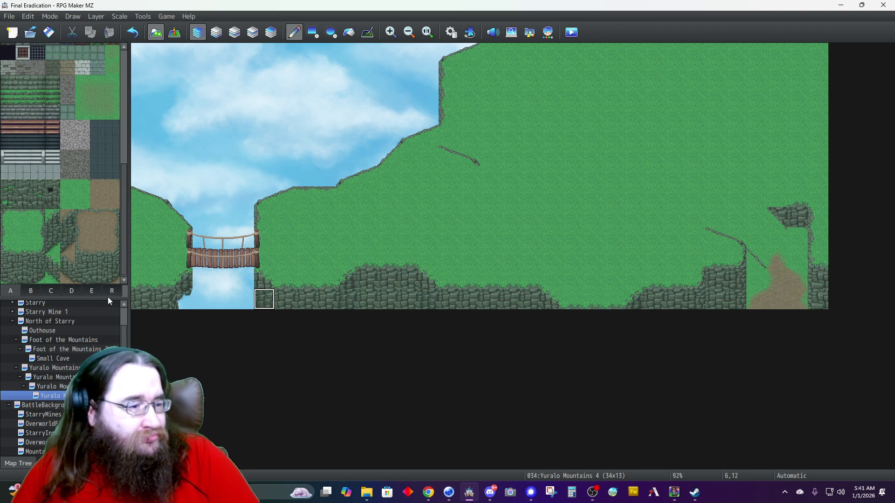
pyautogui.click(20, 277)
pyautogui.click(234, 32)
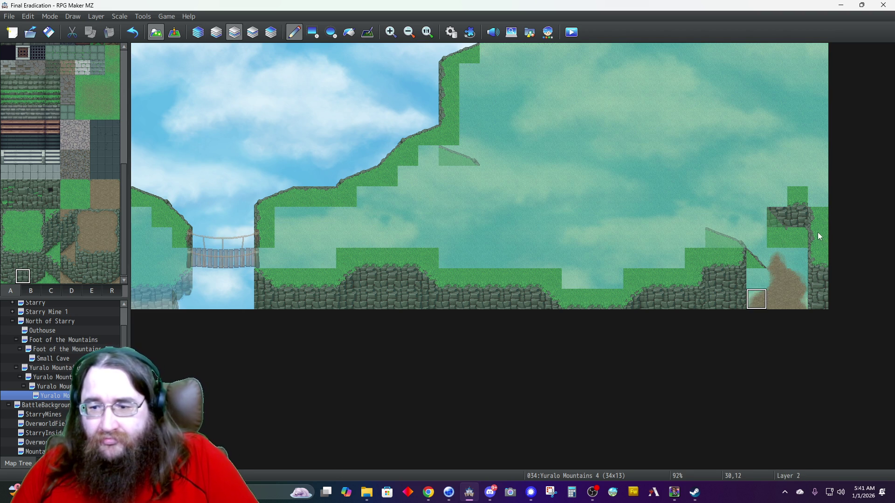
pyautogui.click(798, 237)
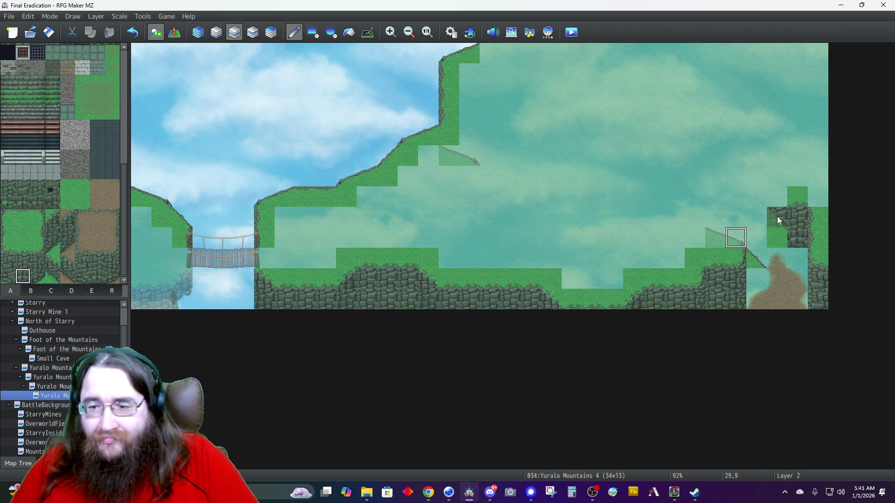
pyautogui.rightClick(728, 212)
pyautogui.click(798, 237)
pyautogui.click(22, 216)
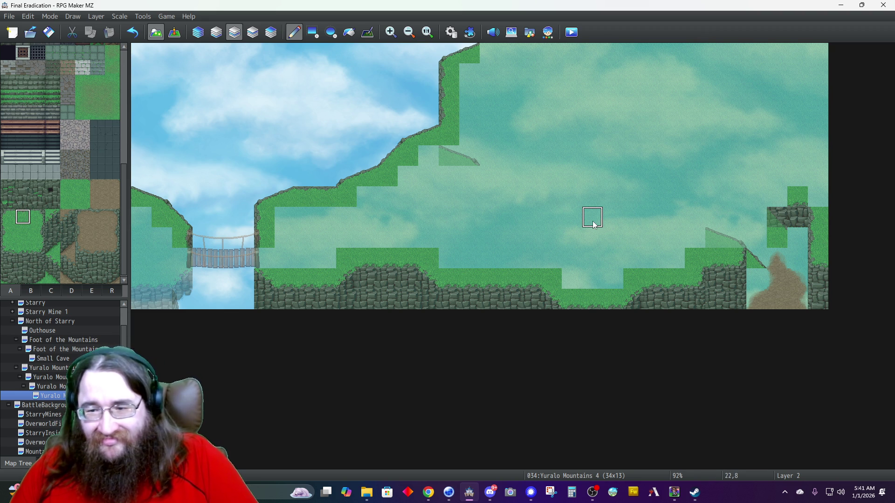
pyautogui.click(797, 239)
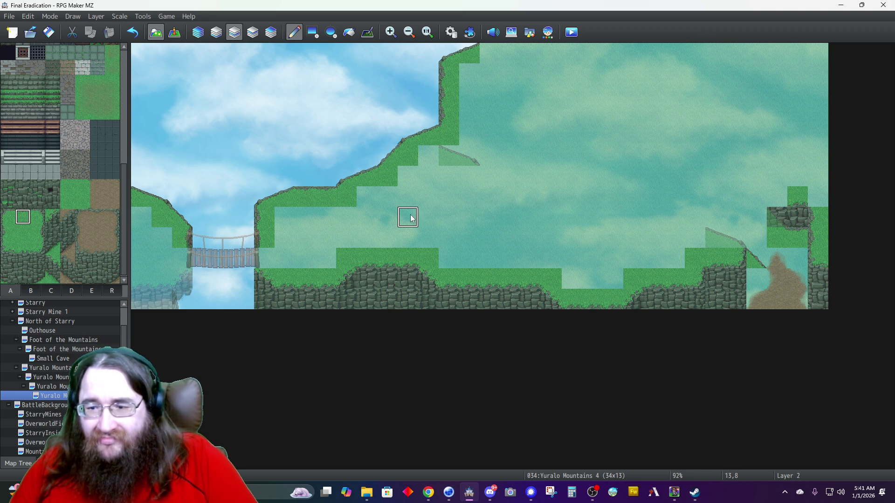
# Repaint a dirt tile at the bottom right of the map on Layer 1
pyautogui.click(37, 218)
pyautogui.moveTo(39, 227); pyautogui.dragTo(39, 232)
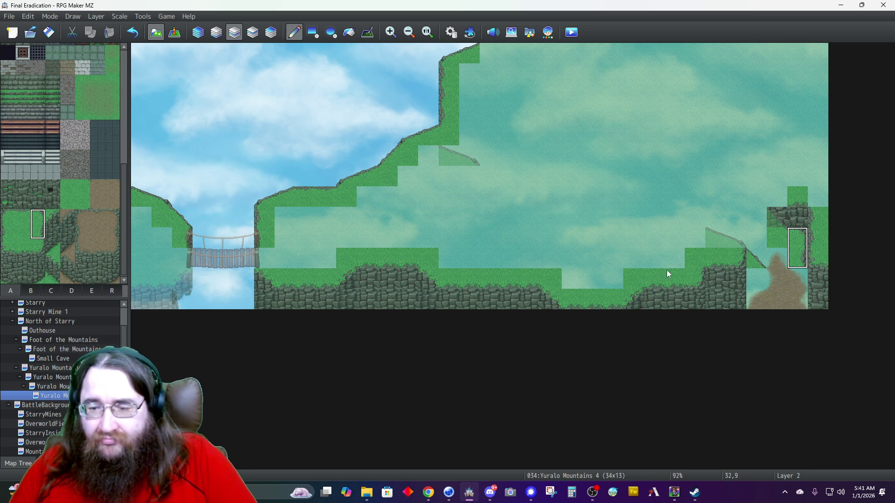
pyautogui.click(216, 32)
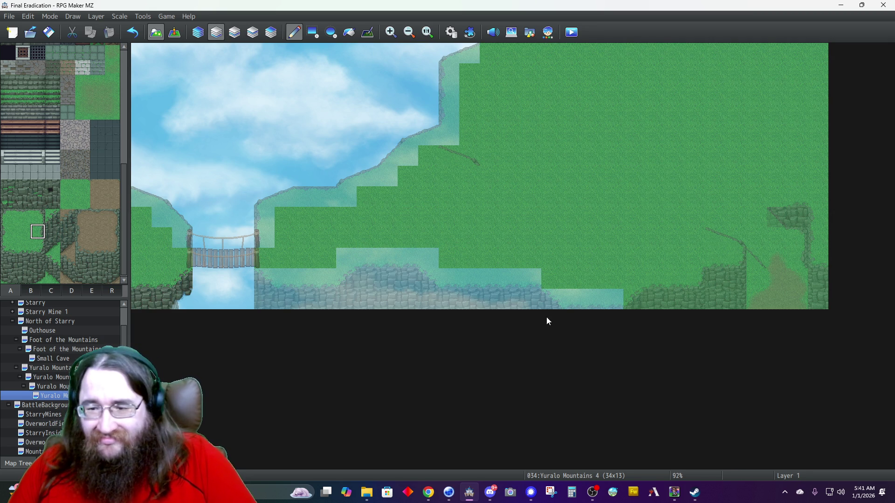
pyautogui.click(796, 296)
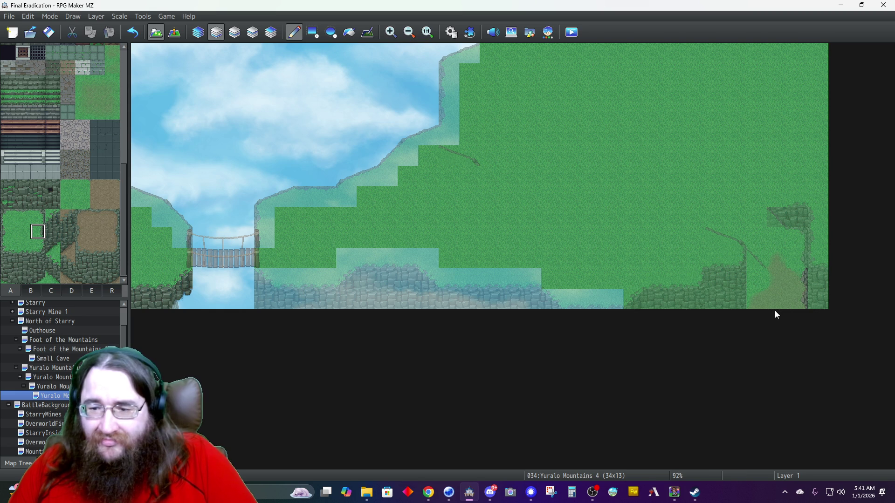
pyautogui.click(196, 30)
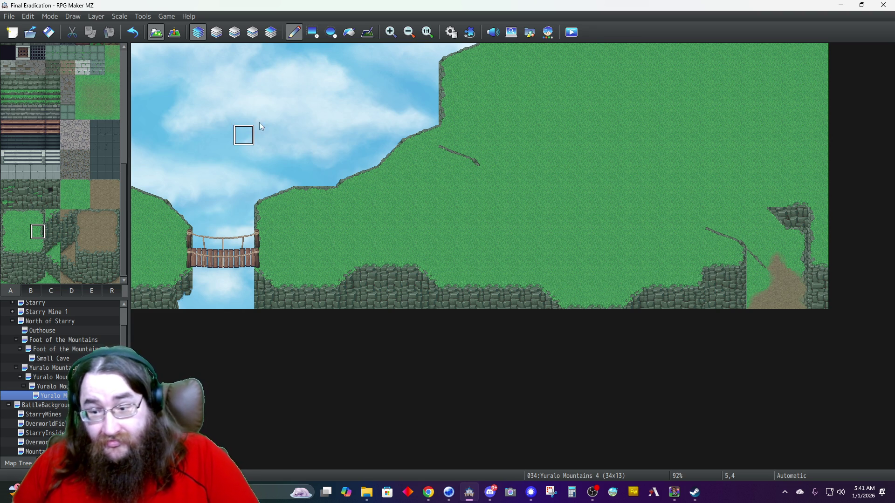
# Cover a 2x5 area beside the right ledge, undoing the unwanted cliff extension
pyautogui.click(217, 33)
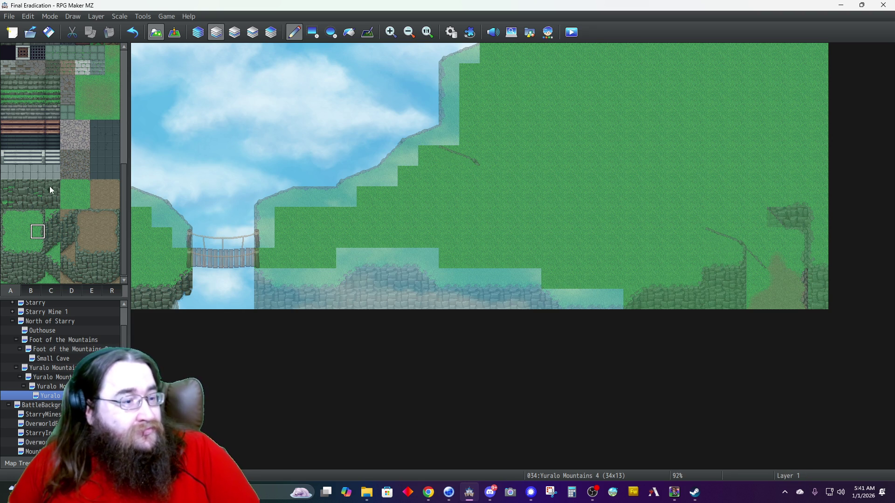
pyautogui.click(7, 235)
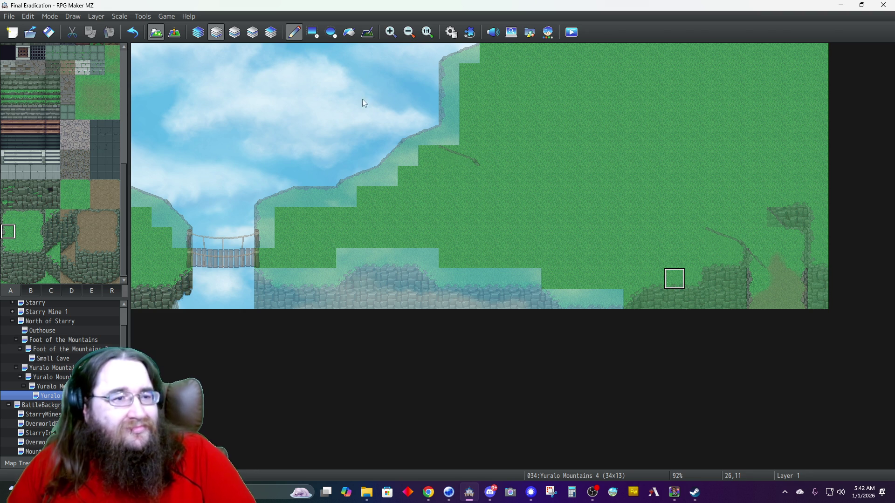
pyautogui.click(198, 31)
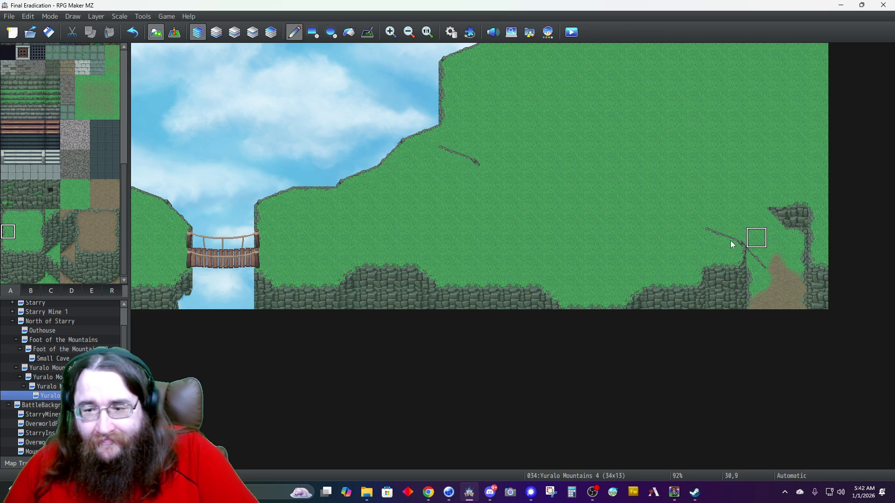
pyautogui.moveTo(709, 224)
pyautogui.mouseDown()
pyautogui.moveTo(729, 300)
pyautogui.moveTo(750, 299)
pyautogui.moveTo(700, 286)
pyautogui.mouseUp()
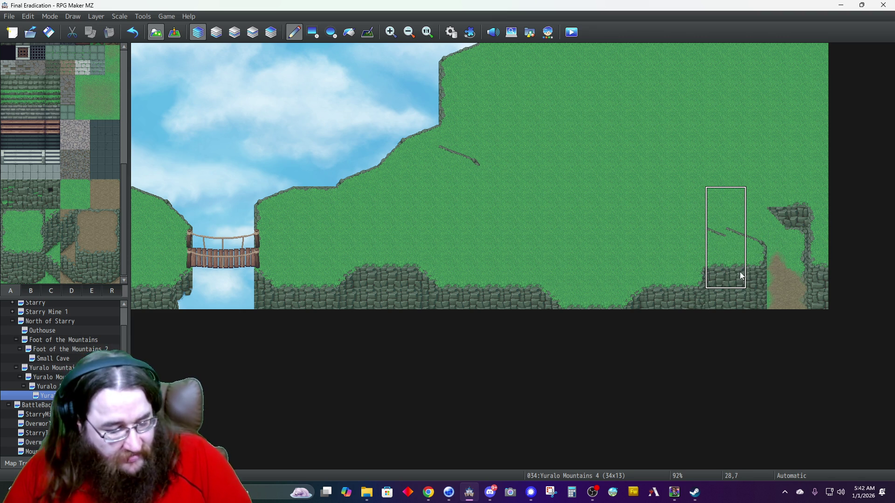
pyautogui.hotkey('ctrl', 'z')
pyautogui.rightClick(744, 216)
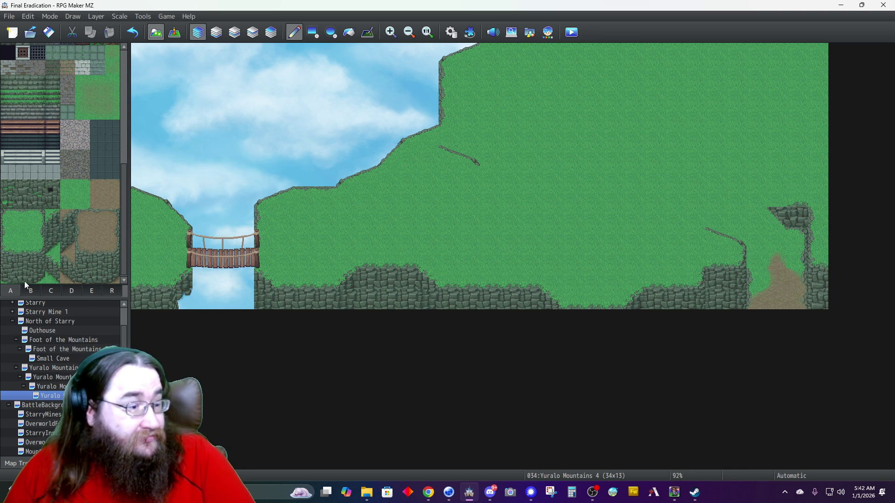
pyautogui.click(77, 295)
# Place the green grass slope tile from tab D on Layer 4 at the right ledge edge
pyautogui.click(22, 203)
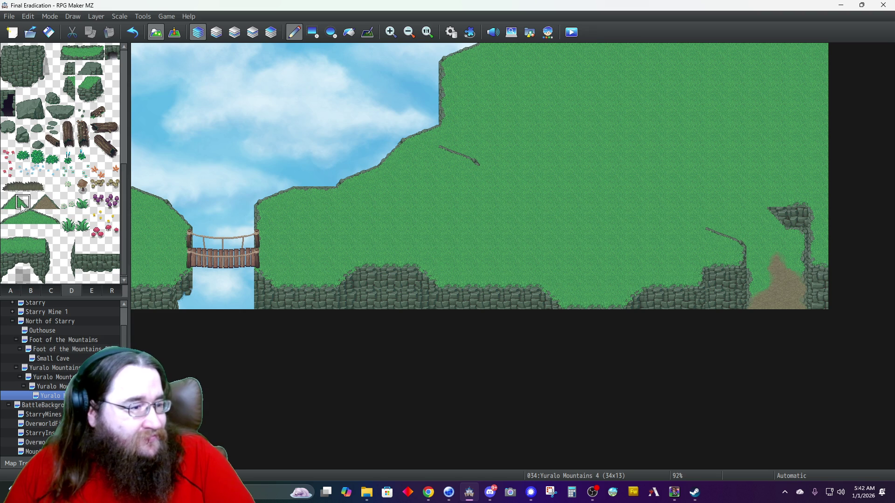
pyautogui.click(271, 32)
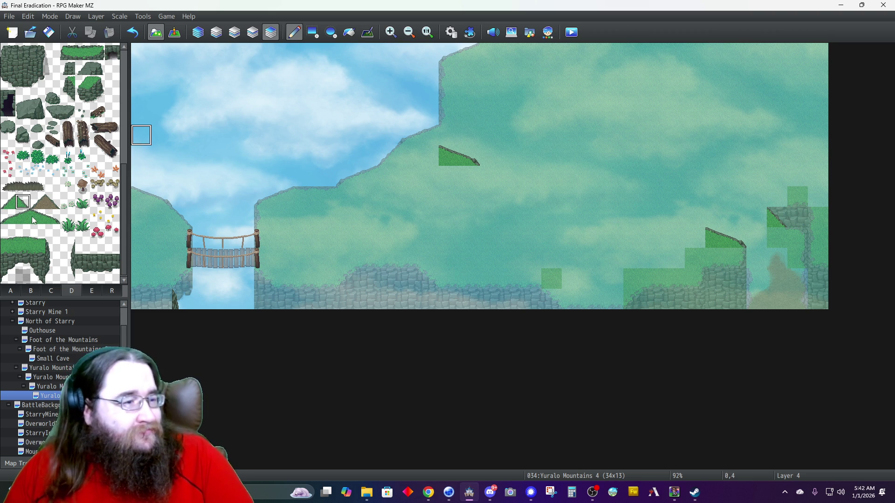
pyautogui.click(756, 259)
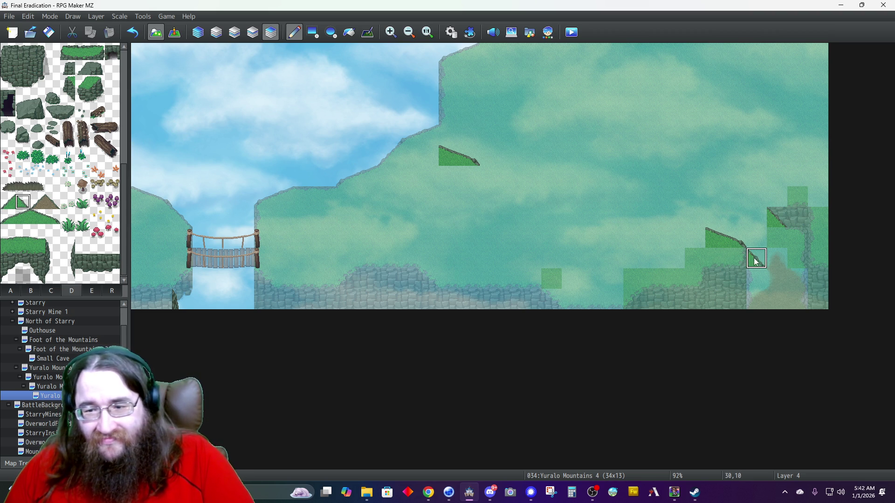
pyautogui.click(204, 37)
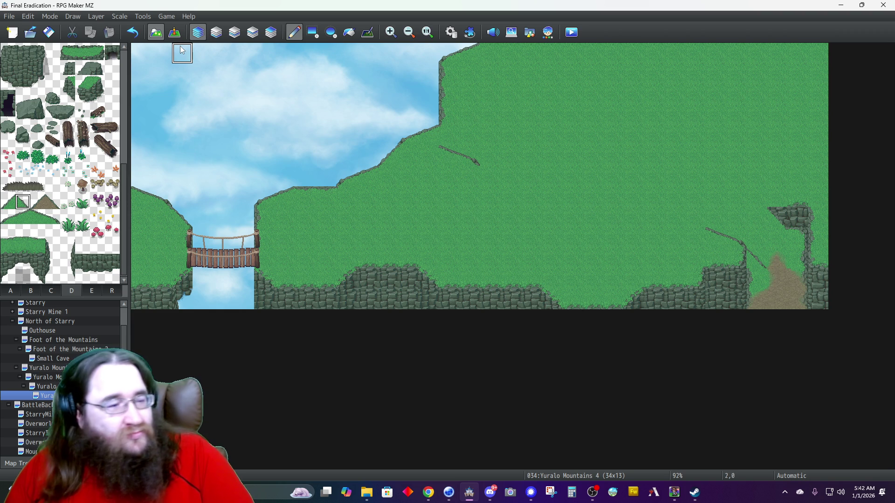
pyautogui.click(10, 292)
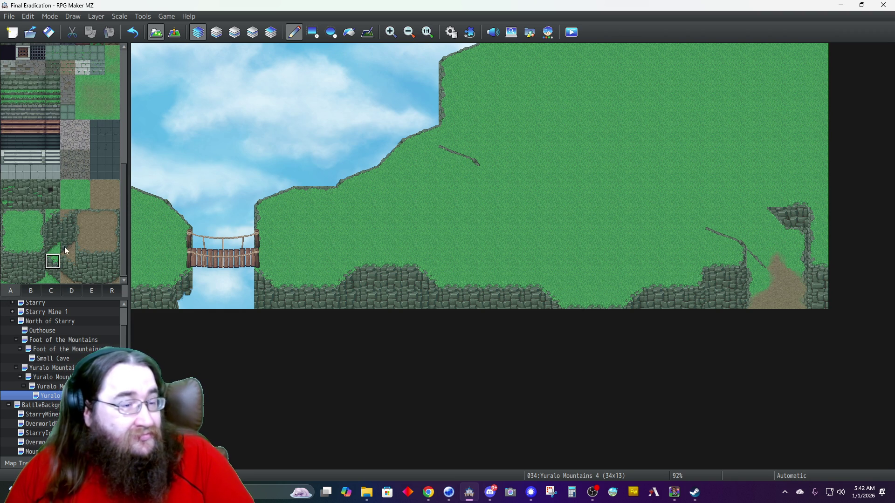
# Paint a grass cliff-edge tile on the right ledge on Layer 2
pyautogui.click(234, 31)
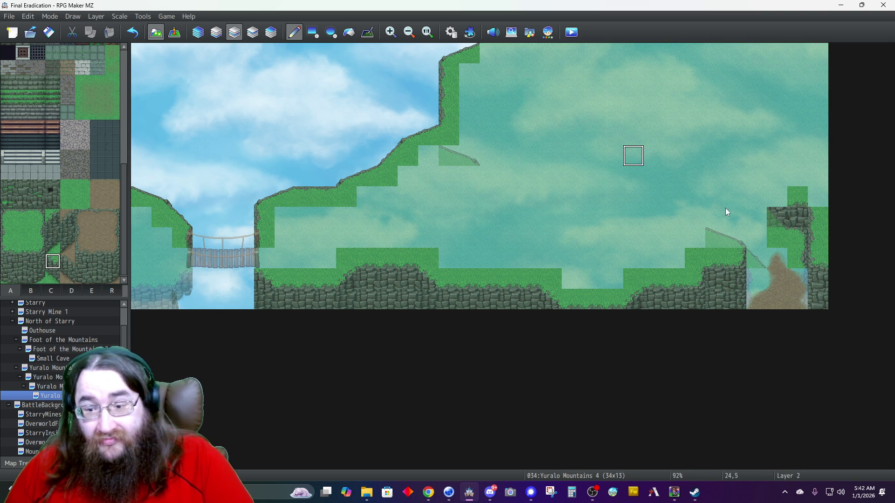
pyautogui.click(757, 258)
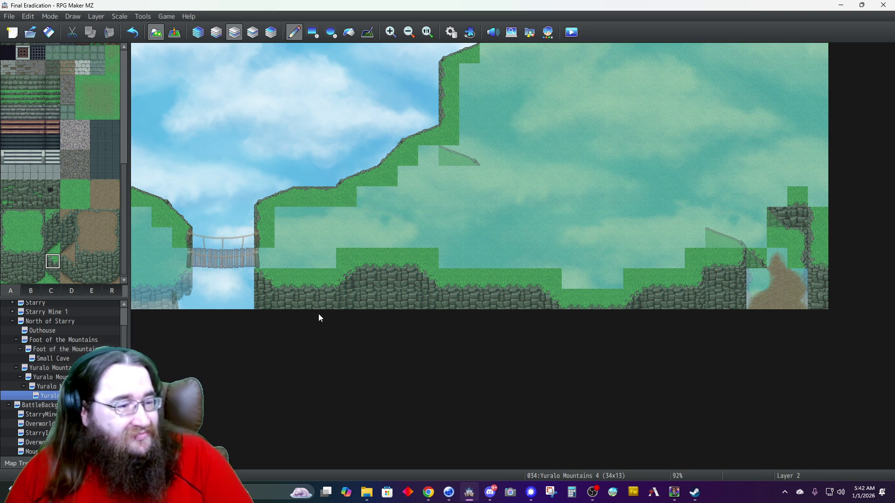
pyautogui.click(54, 236)
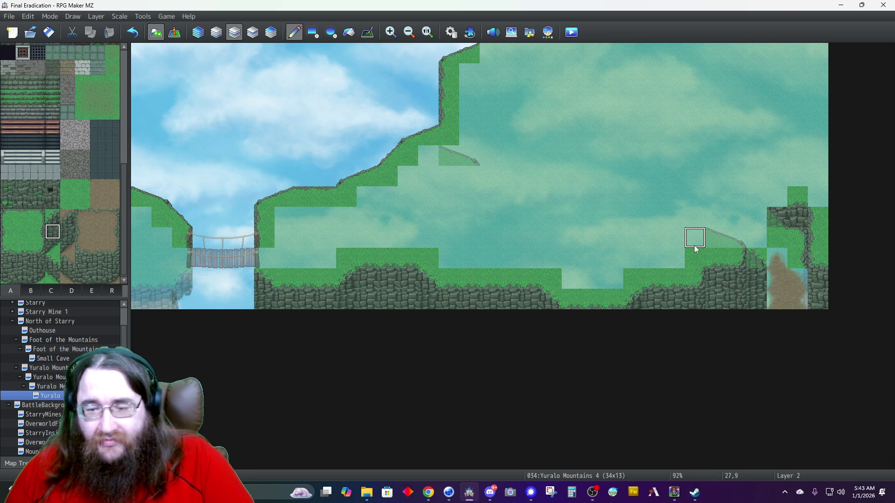
pyautogui.click(270, 33)
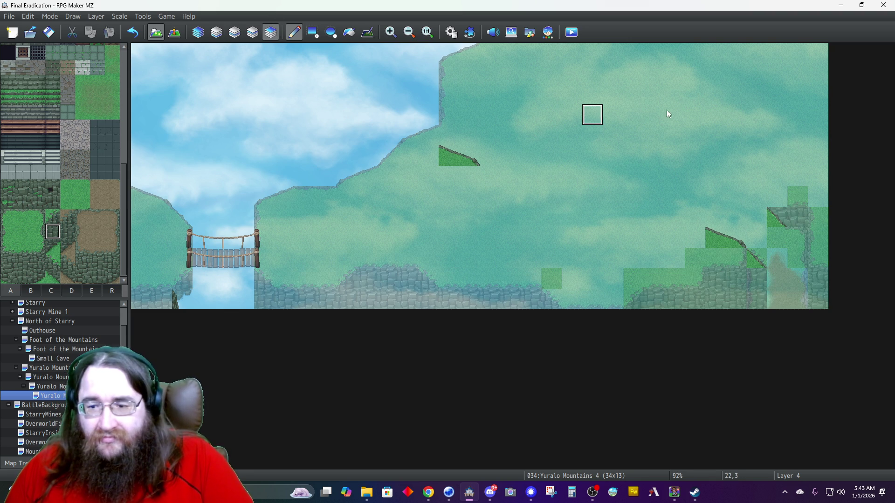
pyautogui.rightClick(755, 177)
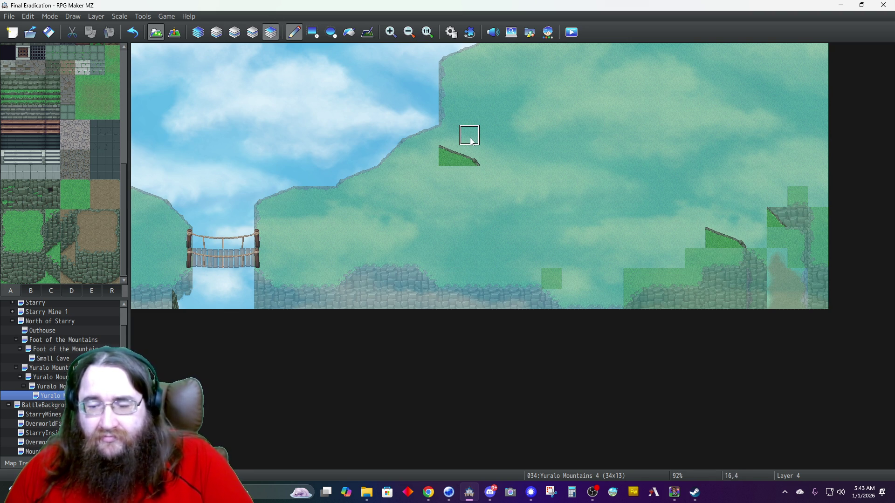
pyautogui.click(204, 34)
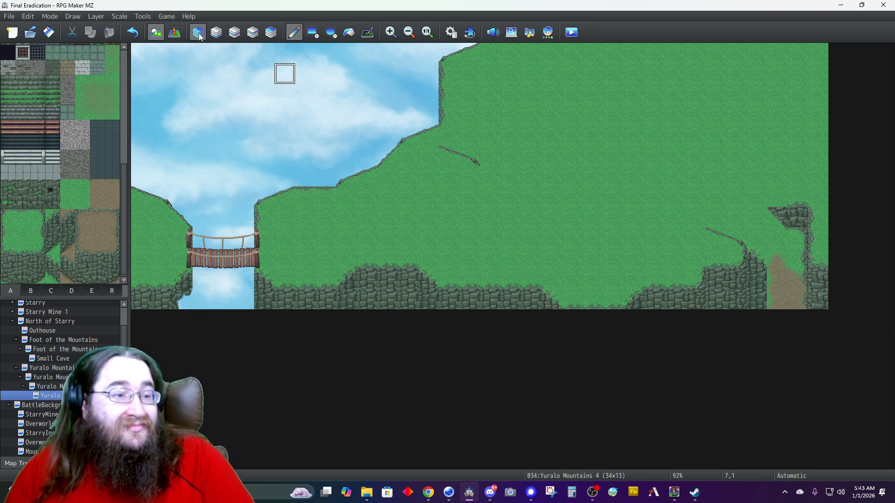
# Widen the bottom-right dirt path by turning a cliff tile into dirt
pyautogui.click(214, 32)
pyautogui.click(8, 232)
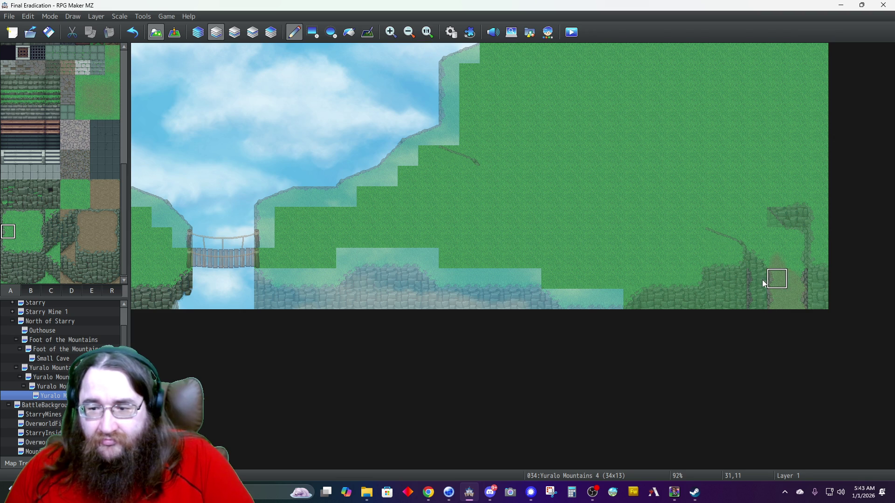
pyautogui.press('F7')
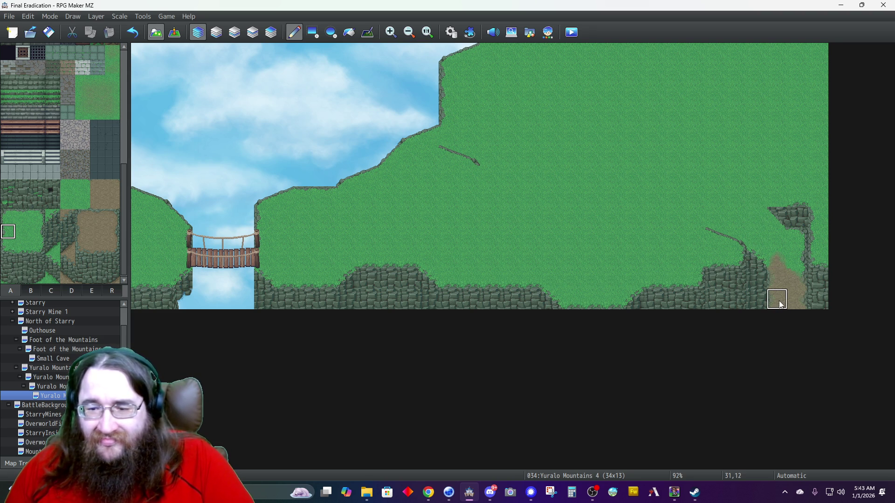
pyautogui.click(759, 300)
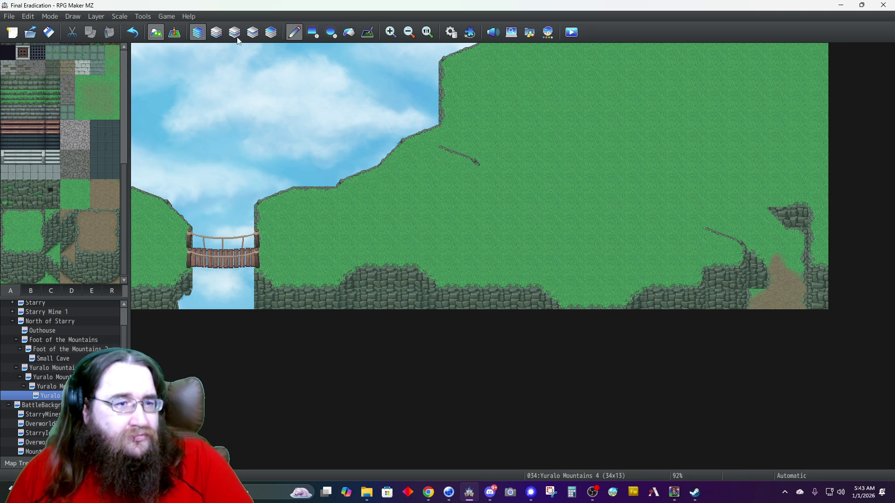
# Extend the right ledge's stone cliff face up one tile using a sampled tile
pyautogui.click(216, 33)
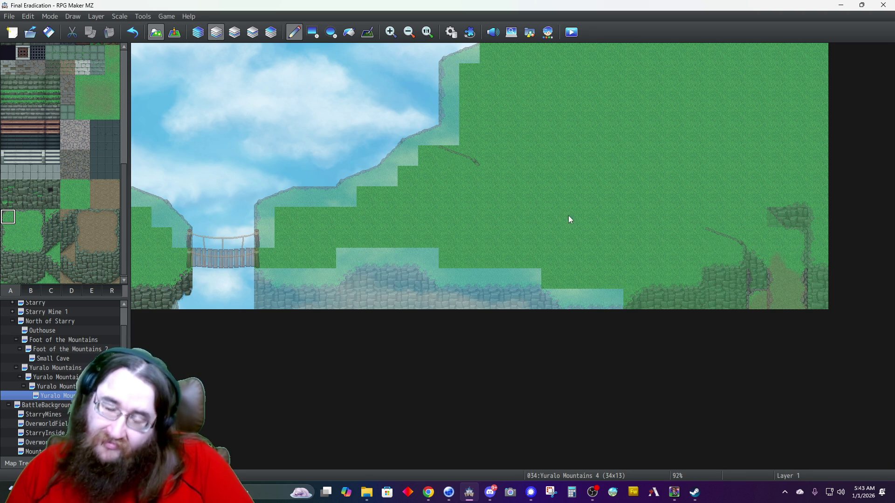
pyautogui.click(236, 33)
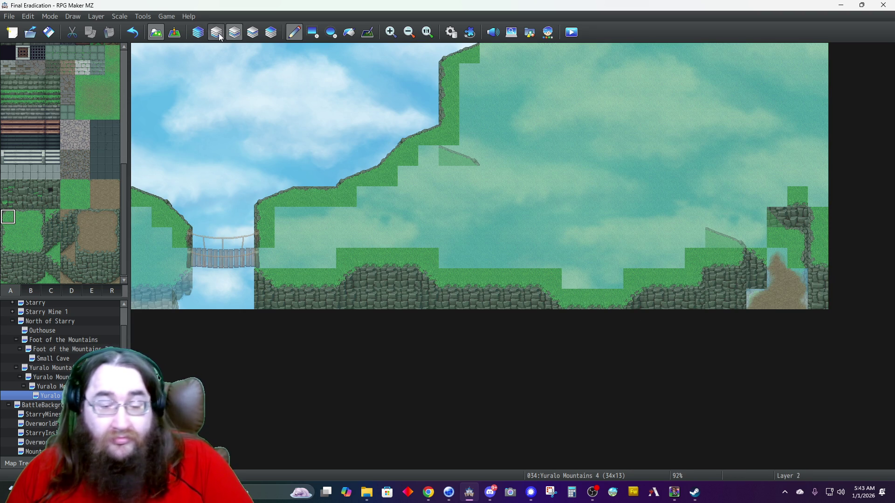
pyautogui.click(216, 33)
pyautogui.rightClick(635, 177)
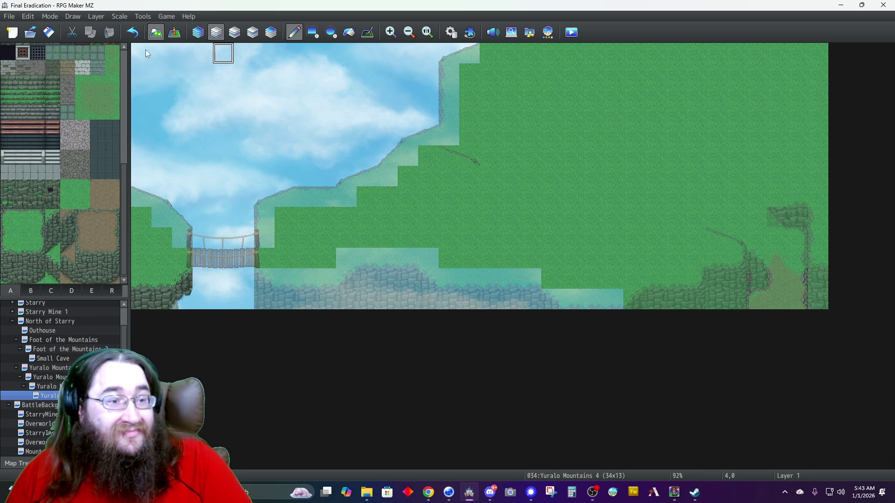
pyautogui.click(199, 34)
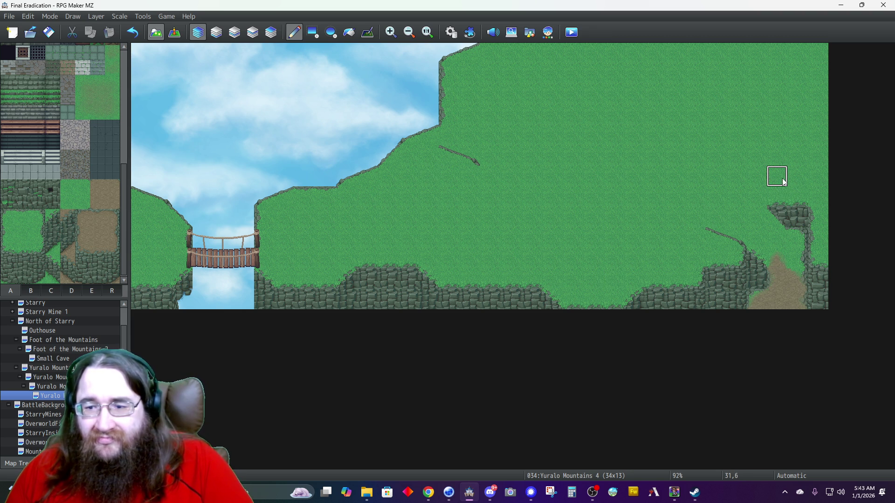
pyautogui.click(776, 198)
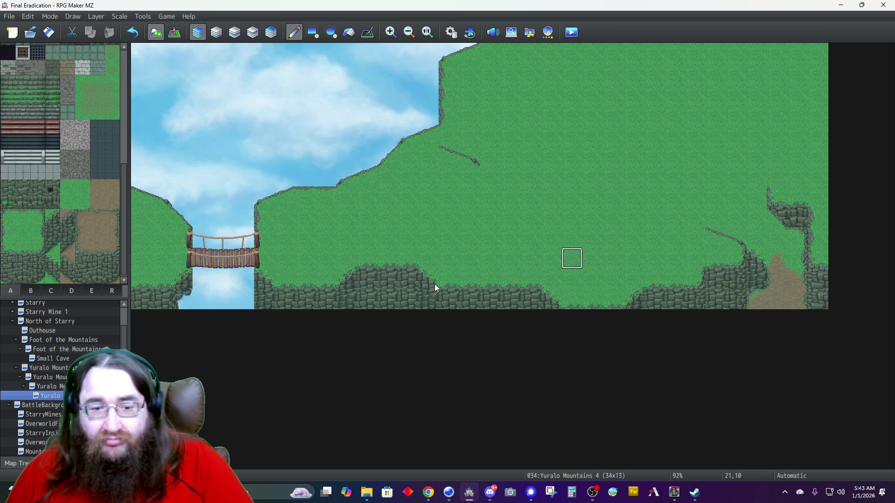
pyautogui.click(71, 291)
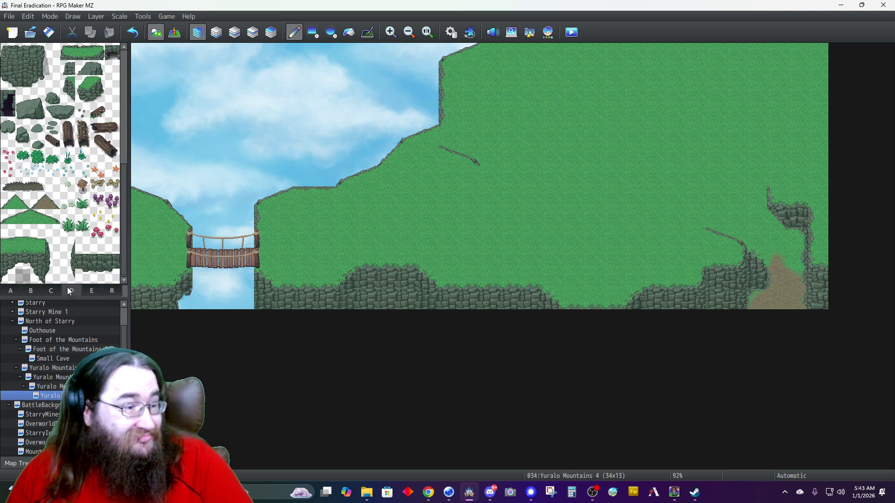
# Top the right cliff with the two-tile grass slope and extend its edge up to cells 33,5 and 33,4
pyautogui.moveTo(9, 217); pyautogui.dragTo(22, 220)
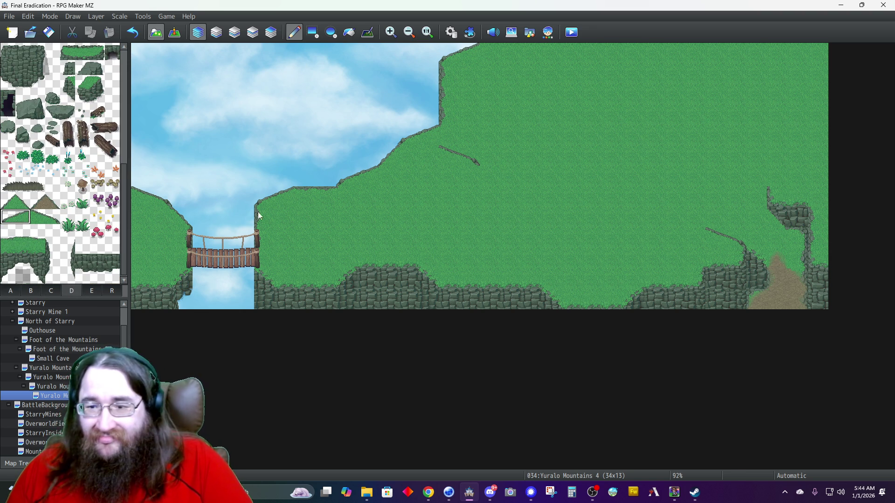
pyautogui.click(781, 174)
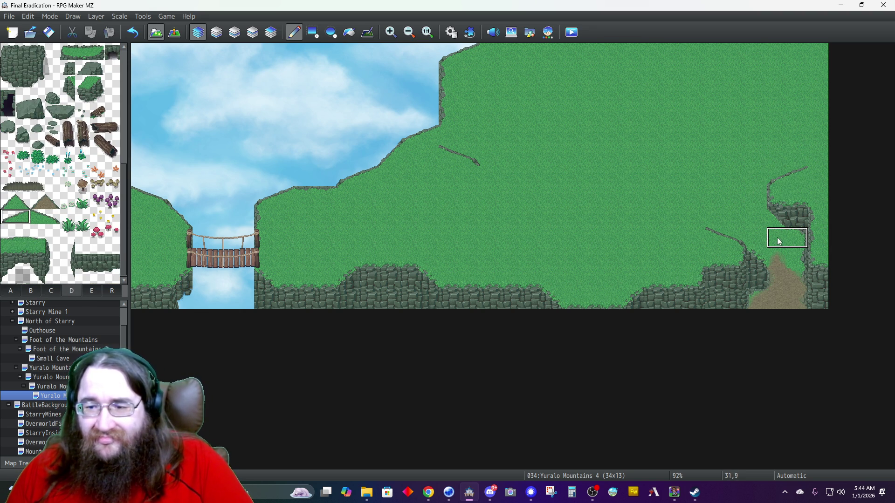
pyautogui.rightClick(818, 237)
pyautogui.click(819, 159)
pyautogui.click(819, 142)
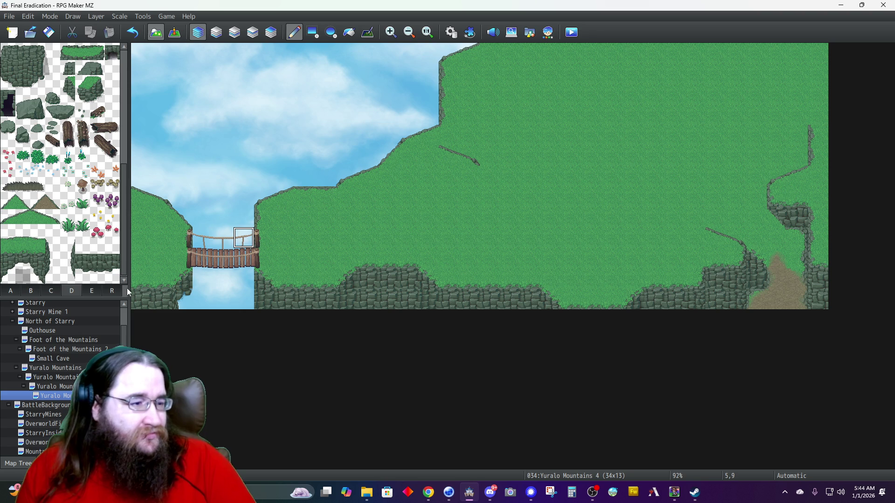
pyautogui.click(10, 291)
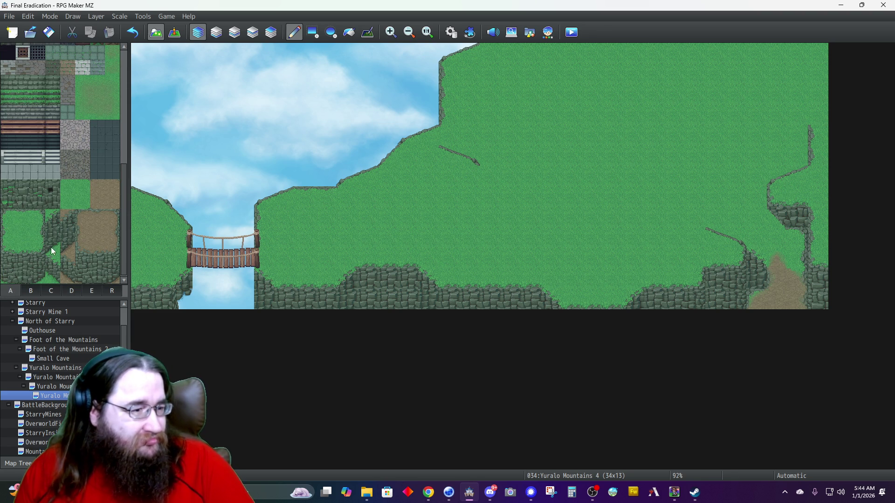
# On Layer 2, paint a two-tile-tall cliff wall block and a taller column beside it
pyautogui.click(8, 268)
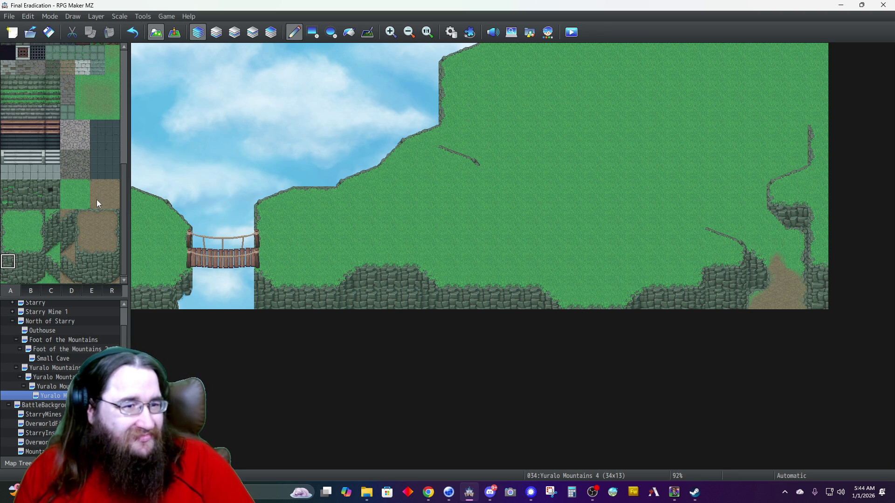
pyautogui.click(234, 32)
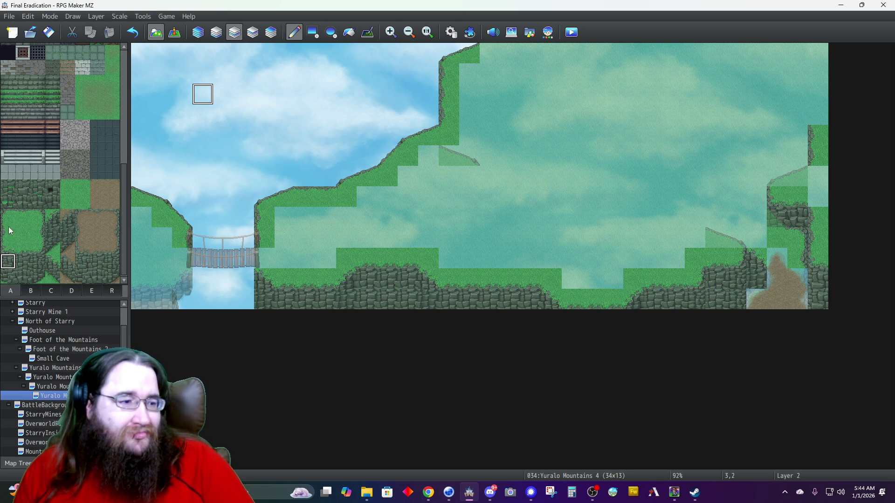
pyautogui.moveTo(6, 252); pyautogui.dragTo(14, 274)
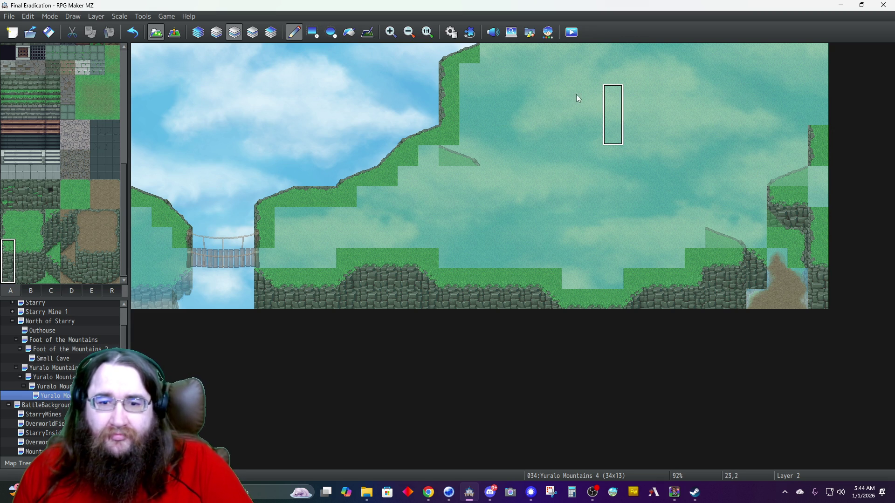
pyautogui.click(554, 95)
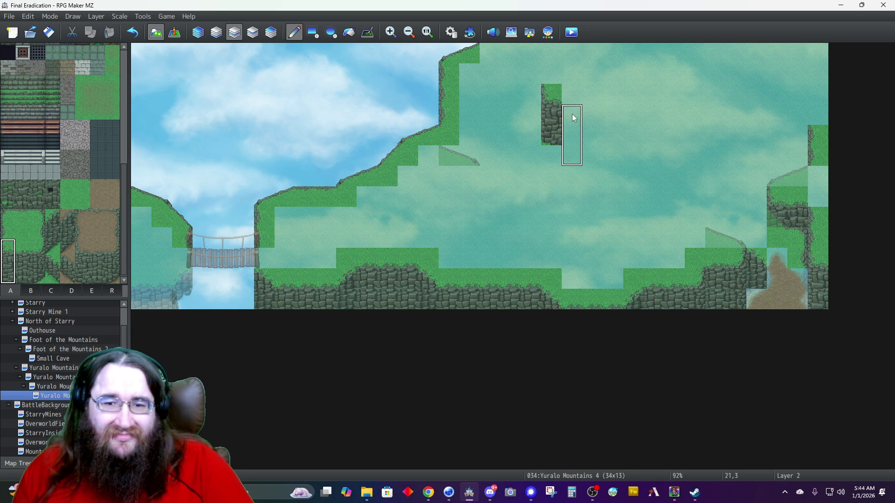
pyautogui.click(591, 132)
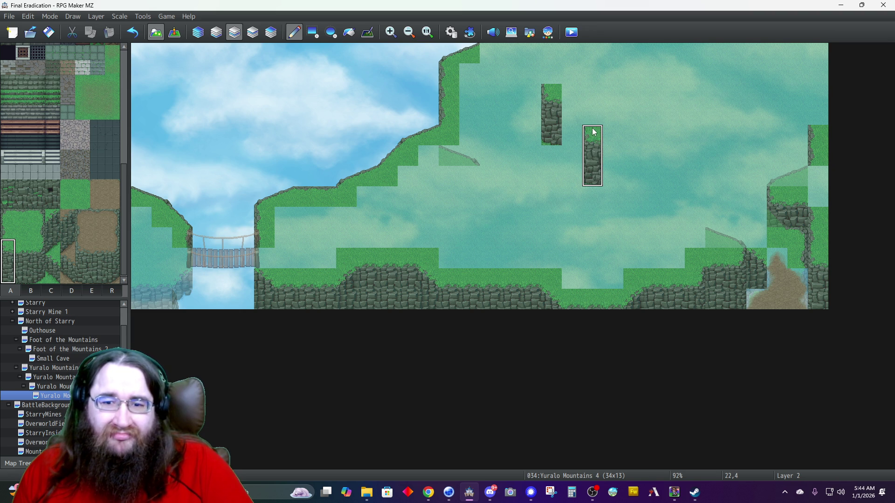
# Widen the upper stone block by one column and the lower block by two columns
pyautogui.click(27, 246)
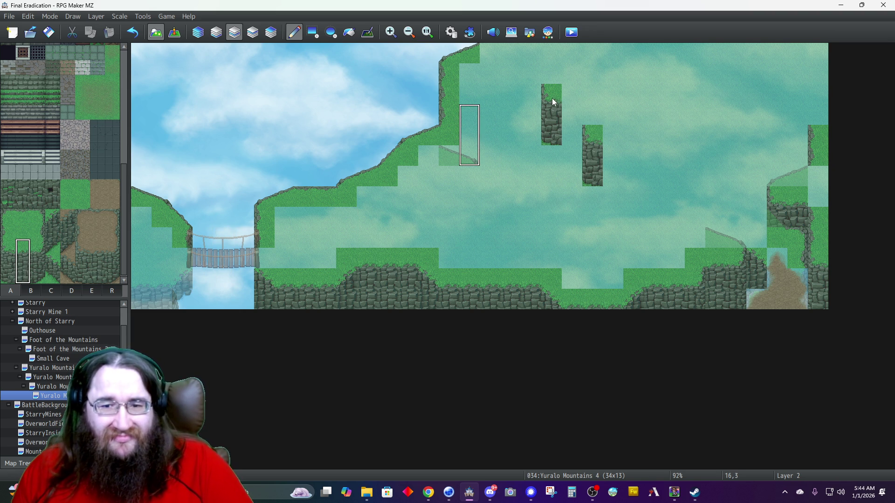
pyautogui.click(578, 100)
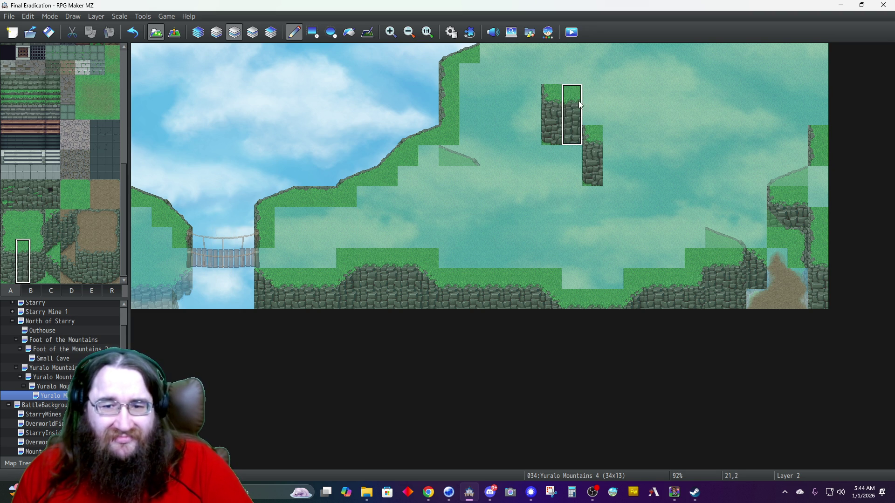
pyautogui.click(613, 144)
pyautogui.click(640, 149)
pyautogui.click(270, 33)
pyautogui.click(70, 290)
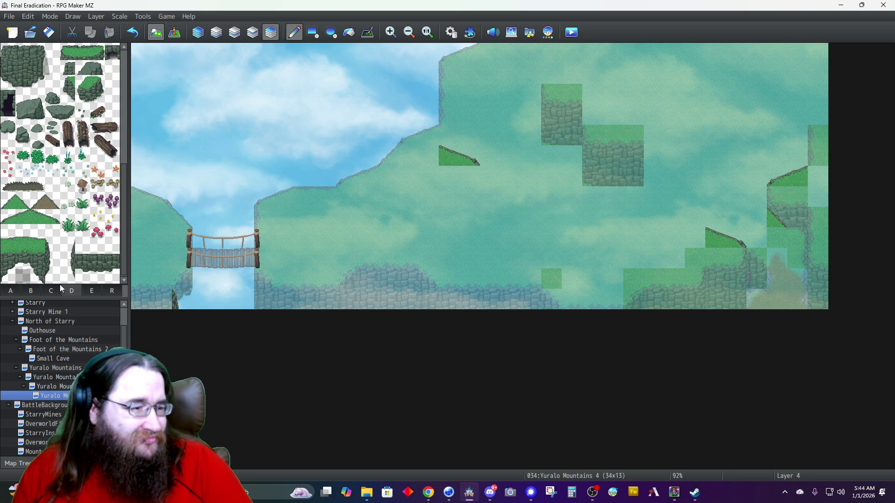
# Add the tall shaded cliff-side tile from tab D to both blocks' left edges
pyautogui.moveTo(73, 250); pyautogui.dragTo(70, 279)
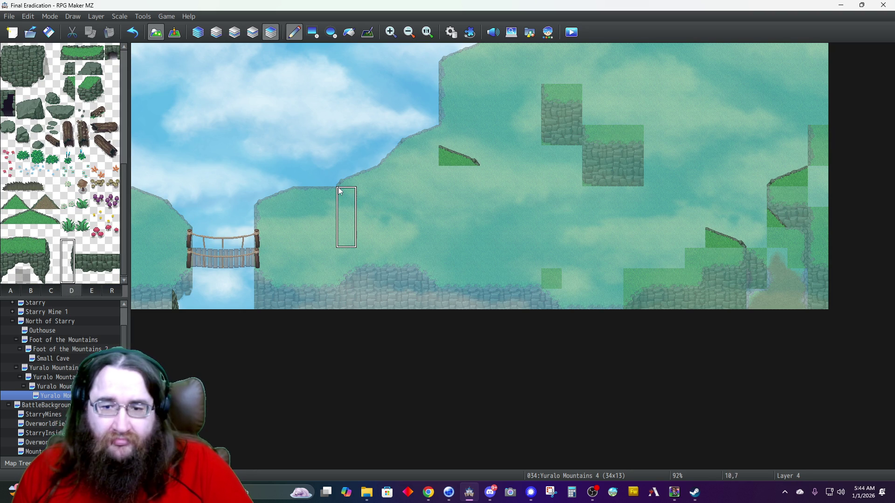
pyautogui.click(581, 140)
pyautogui.click(529, 97)
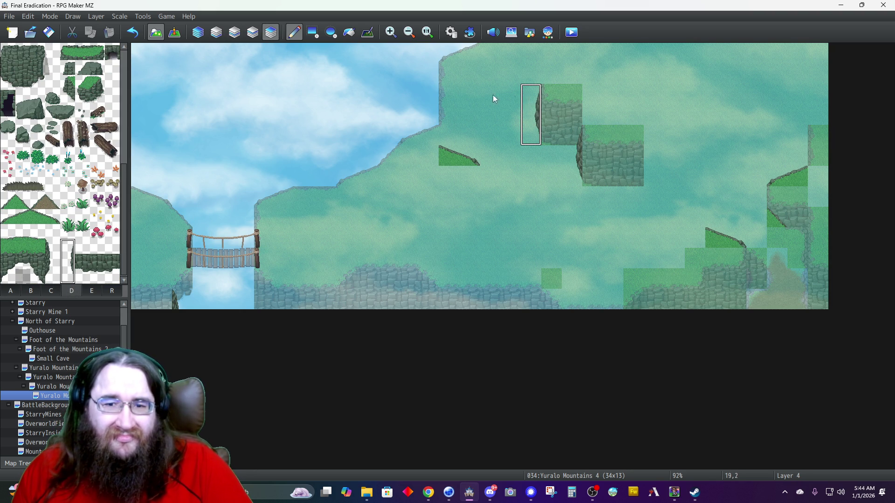
# Extend the lower rock wall further right in Automatic layer mode
pyautogui.click(198, 32)
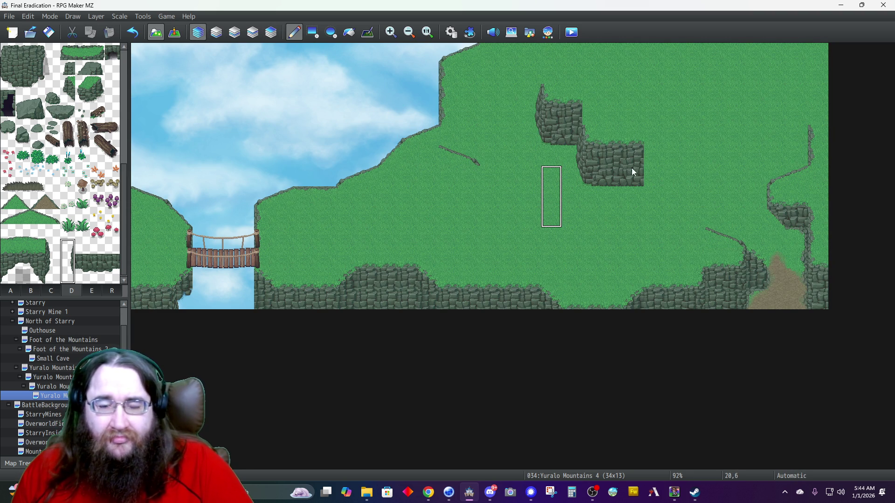
pyautogui.moveTo(655, 173)
pyautogui.mouseDown()
pyautogui.moveTo(698, 175)
pyautogui.moveTo(686, 180)
pyautogui.mouseUp()
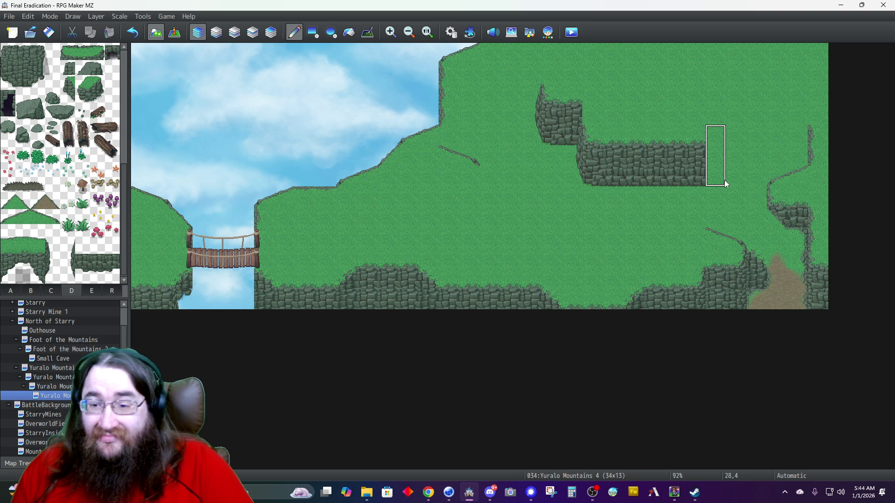
pyautogui.click(726, 183)
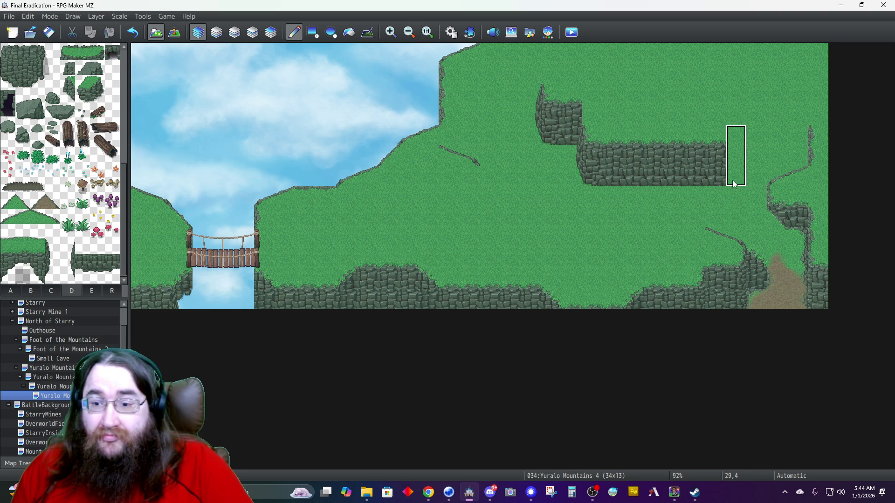
pyautogui.click(12, 291)
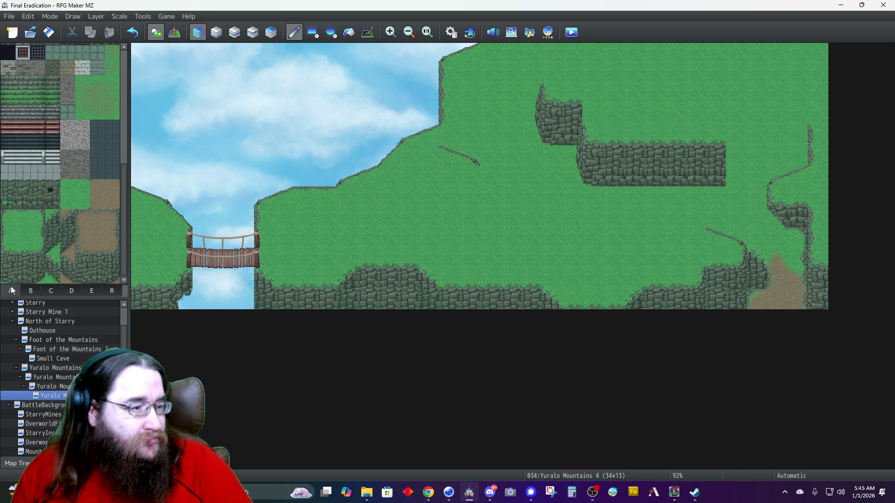
pyautogui.click(38, 262)
# Paint 1x3 cliff wall columns across columns 28–31 so the ledge steps up into the right-edge cliff
pyautogui.moveTo(41, 251); pyautogui.dragTo(39, 277)
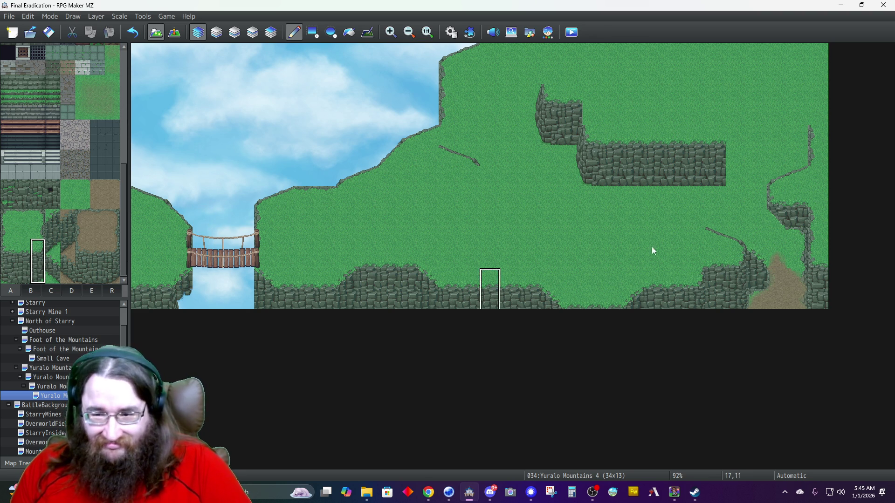
pyautogui.click(732, 141)
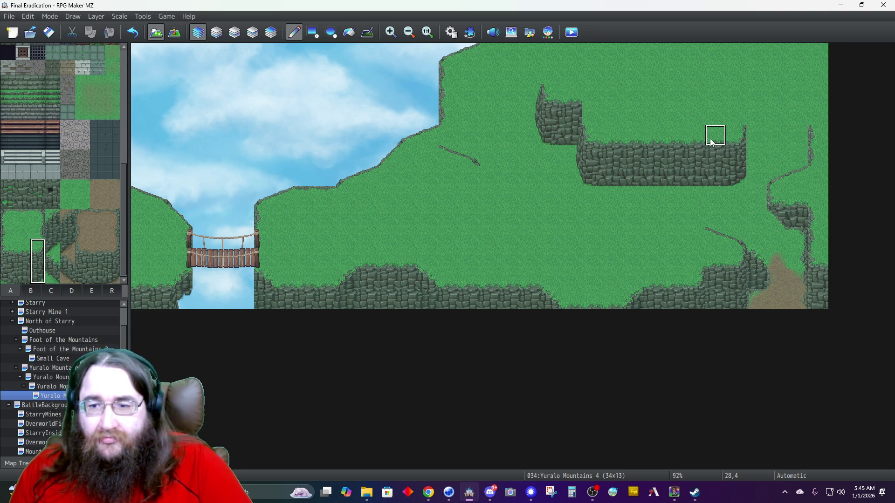
pyautogui.click(756, 166)
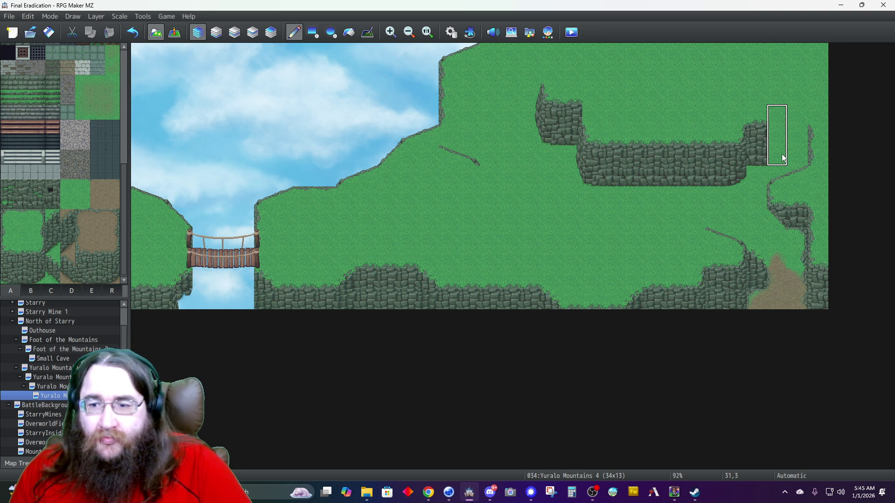
pyautogui.rightClick(737, 152)
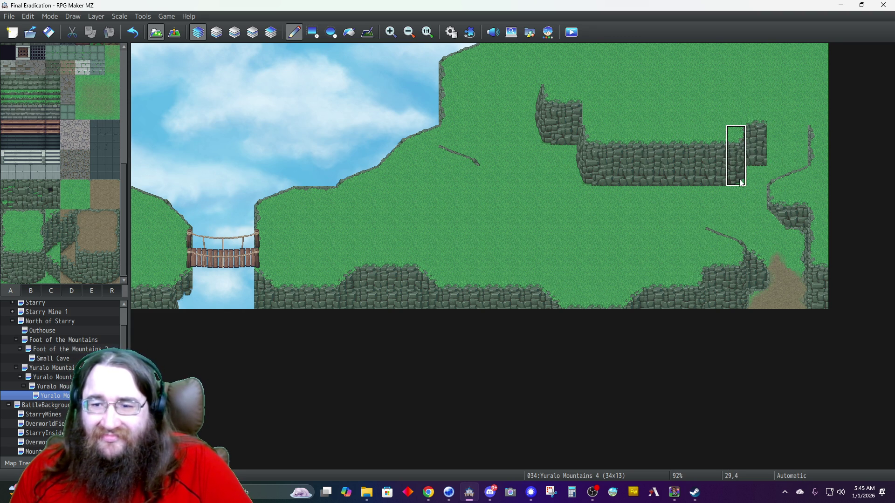
pyautogui.click(776, 152)
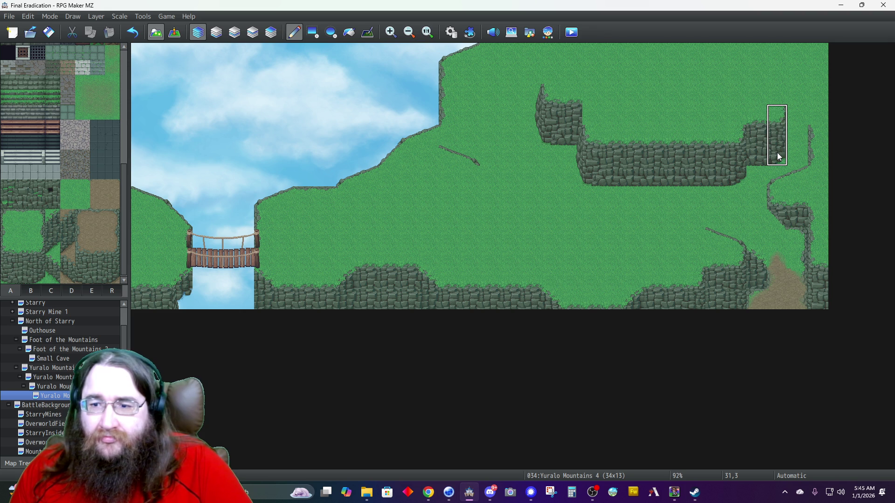
pyautogui.rightClick(755, 121)
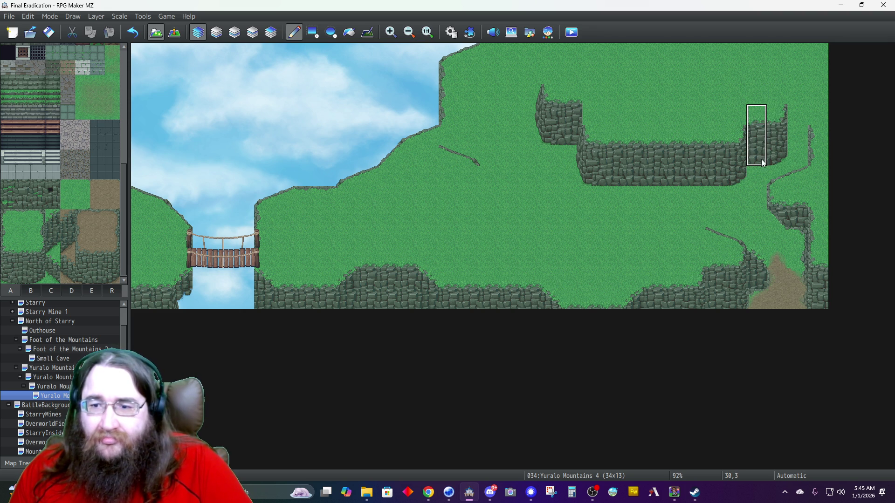
pyautogui.click(795, 147)
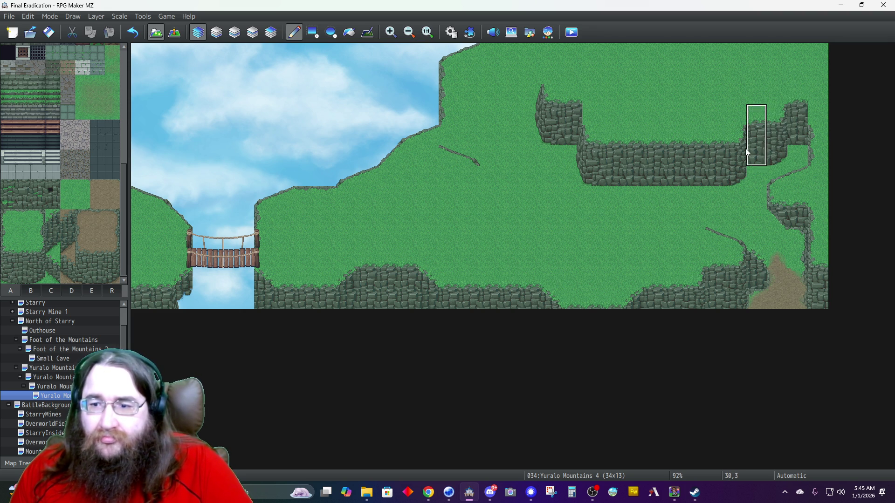
pyautogui.click(736, 169)
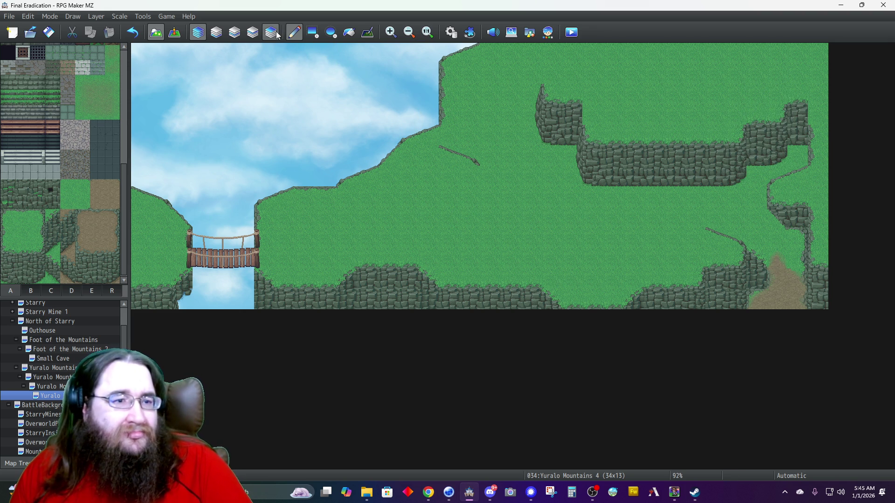
# On the top layer, add tall dark cliff-edge tiles along the raised right-hand step
pyautogui.click(271, 31)
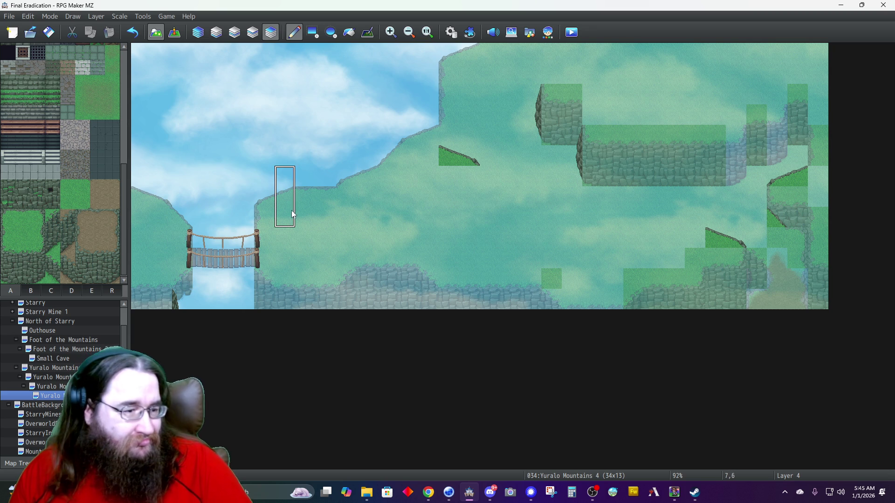
pyautogui.click(73, 293)
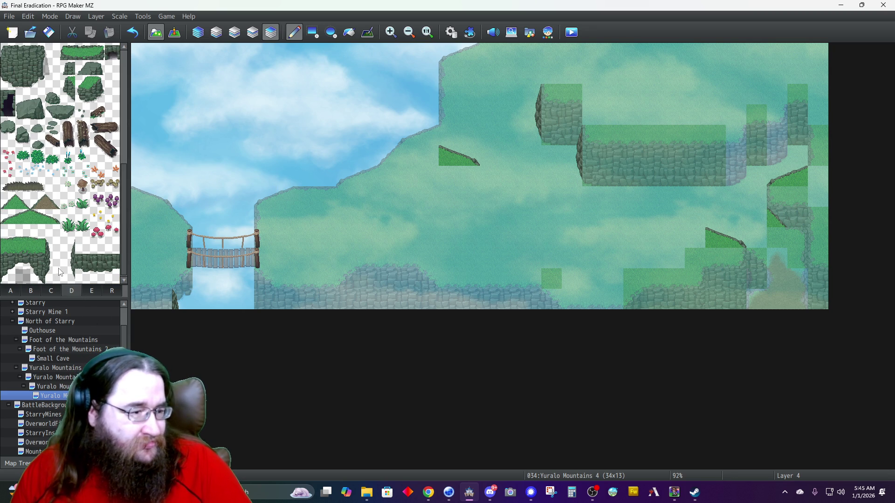
pyautogui.moveTo(52, 246); pyautogui.dragTo(55, 275)
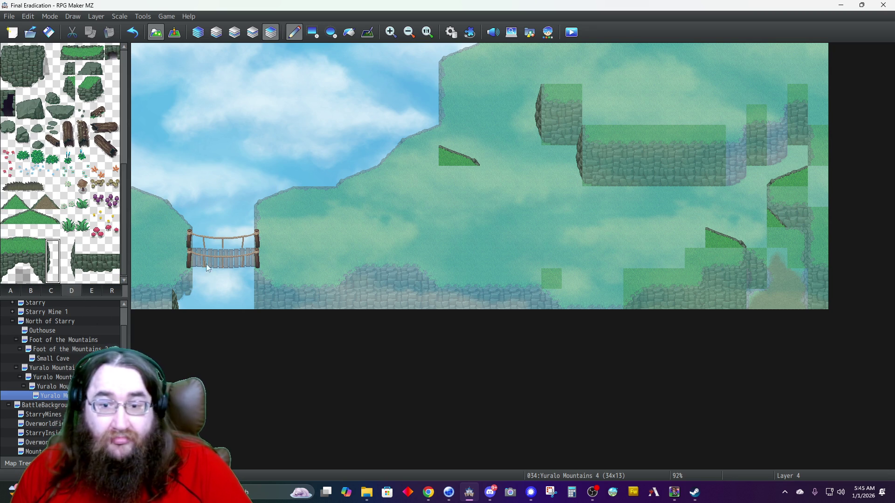
pyautogui.click(753, 119)
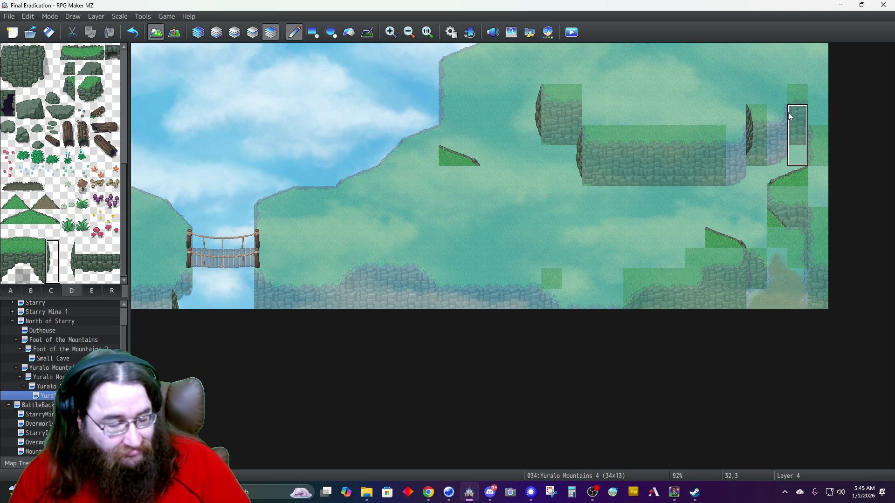
pyautogui.hotkey('ctrl', 'z')
pyautogui.click(763, 131)
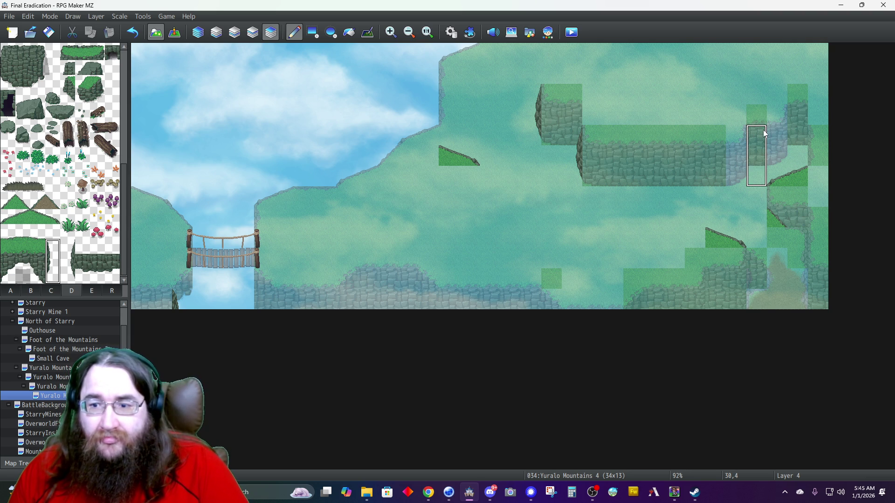
pyautogui.click(803, 108)
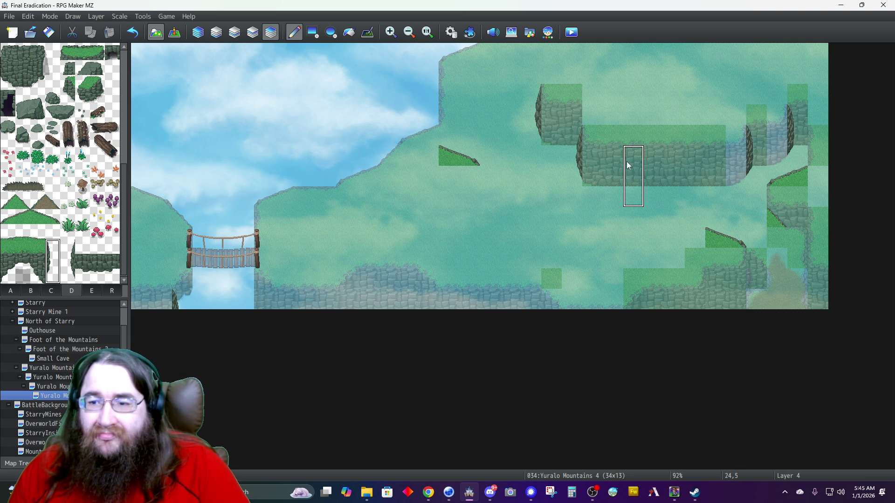
# Switch back to Automatic layer mode with a single-tile brush and show the ground and grass autotiles
pyautogui.click(197, 32)
pyautogui.rightClick(817, 114)
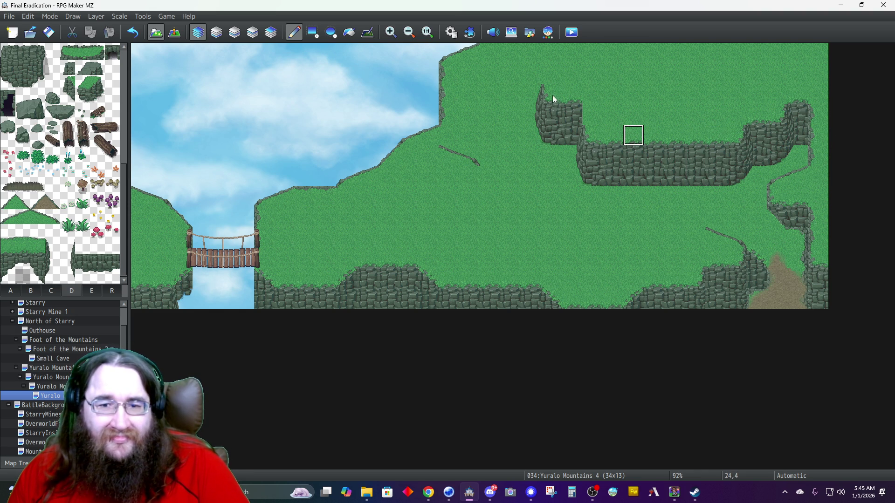
pyautogui.click(11, 279)
pyautogui.click(10, 291)
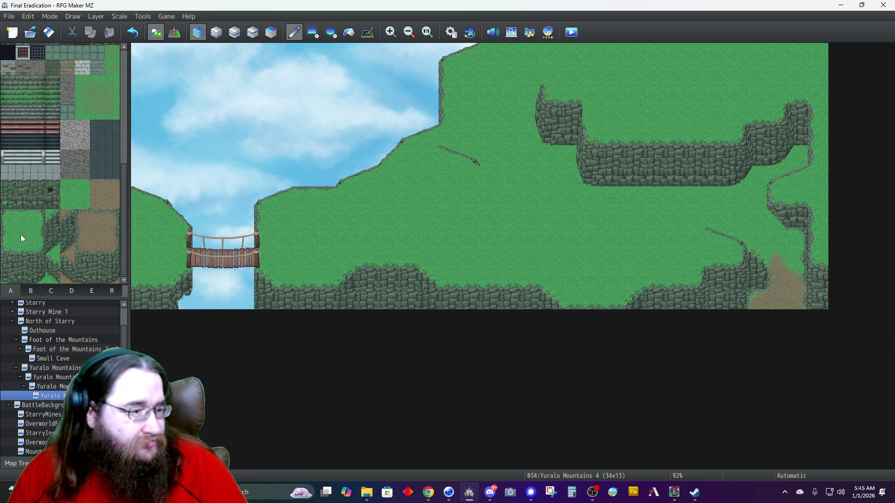
# On Layer 2, paint grass above the stone ledge and a three-tile cliff column at map column 19
pyautogui.click(234, 32)
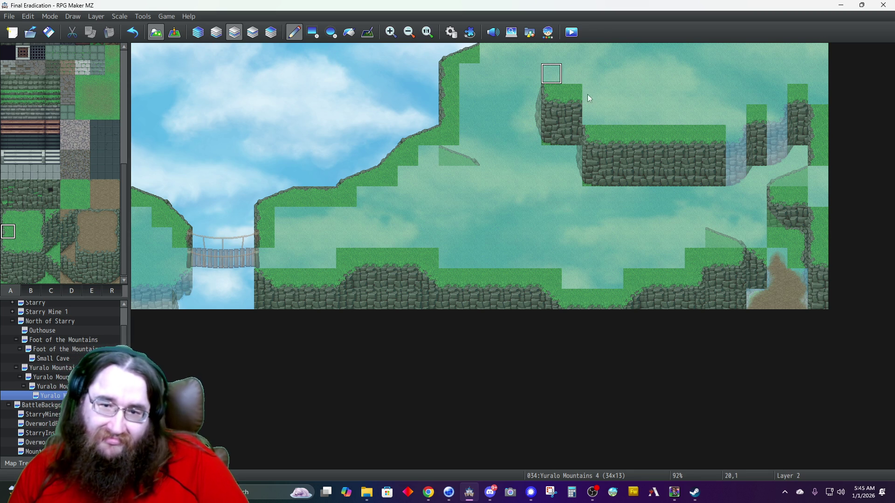
pyautogui.click(594, 115)
pyautogui.click(552, 72)
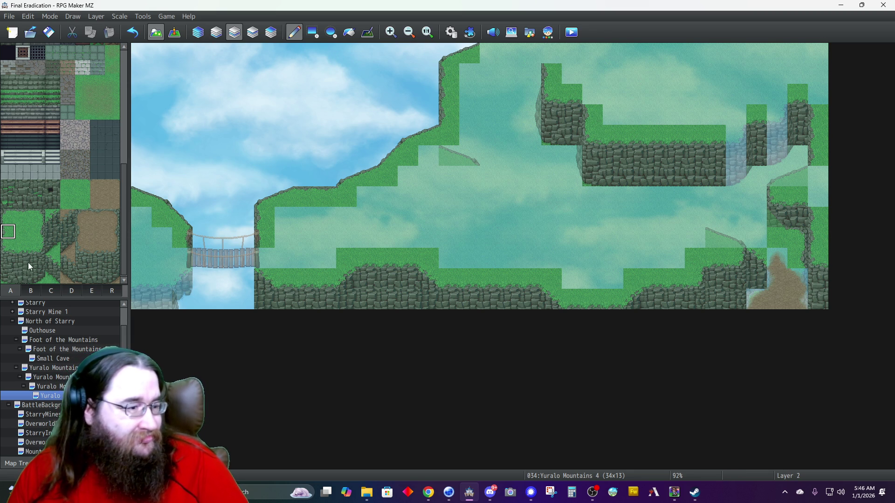
pyautogui.moveTo(8, 246); pyautogui.dragTo(9, 277)
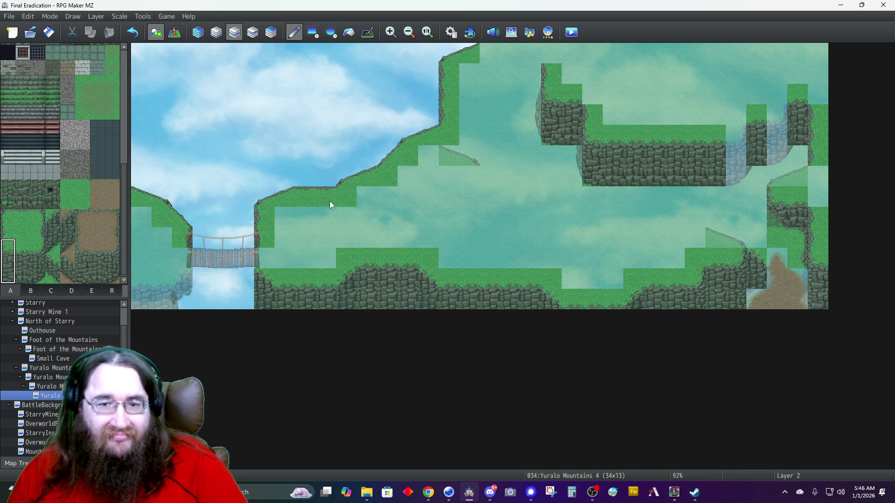
pyautogui.click(529, 60)
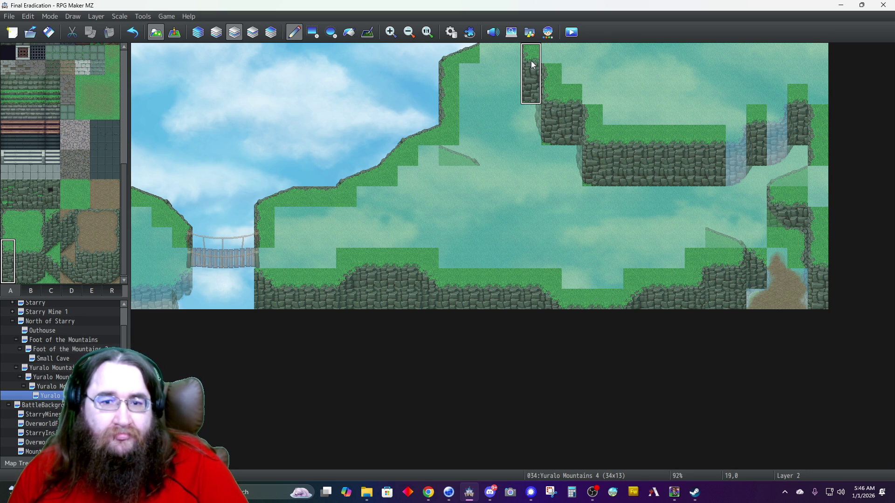
# Paint grass across the upper cliff and right-hand ledges up to the top-right edge, then return to Automatic
pyautogui.click(66, 204)
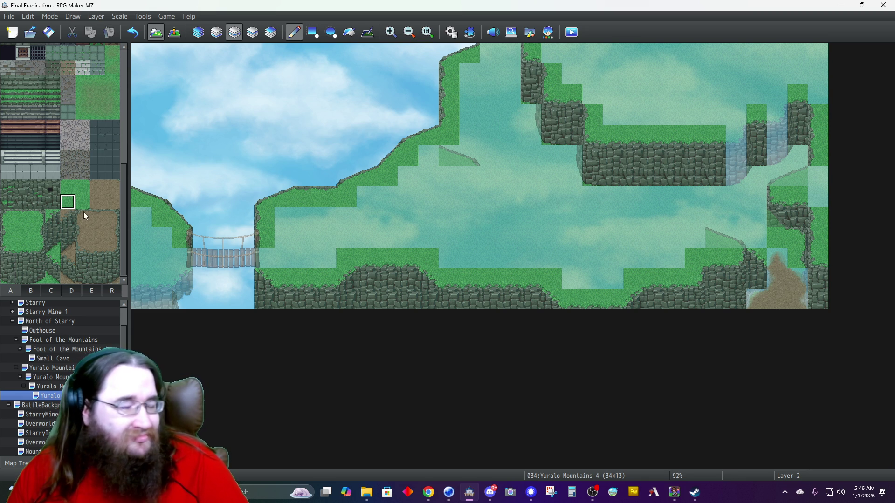
pyautogui.click(552, 55)
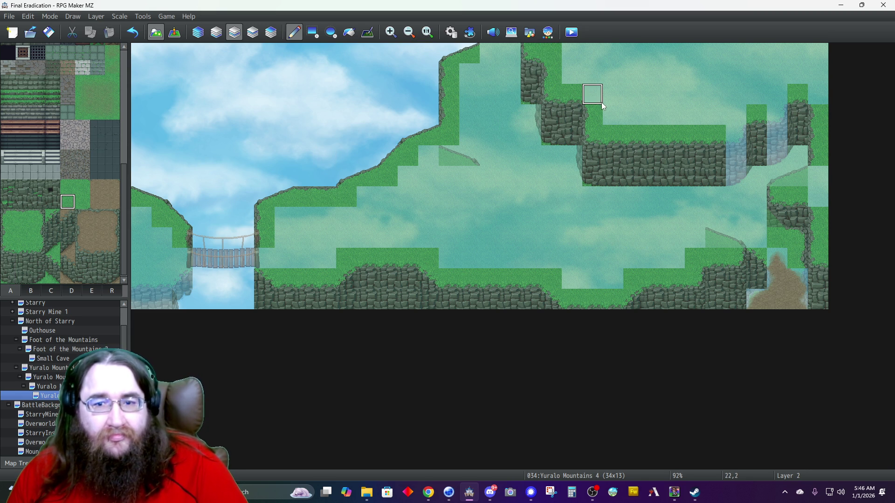
pyautogui.click(599, 98)
pyautogui.click(400, 173)
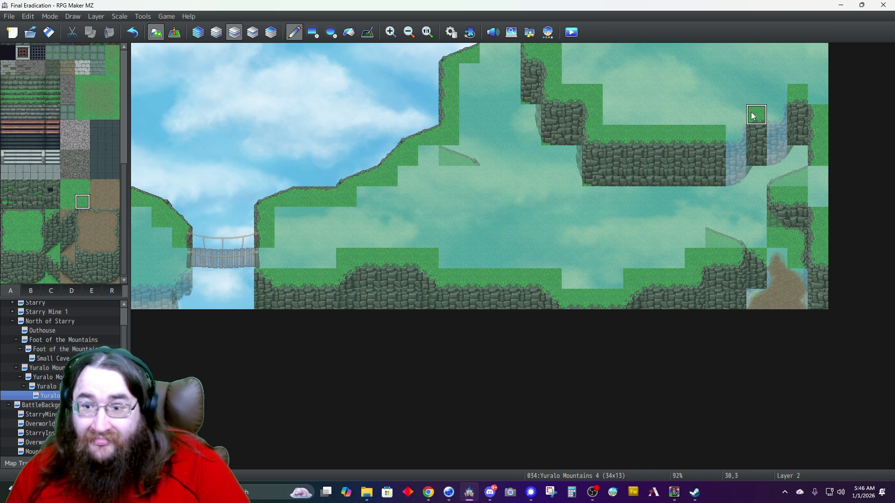
pyautogui.click(736, 115)
pyautogui.click(775, 96)
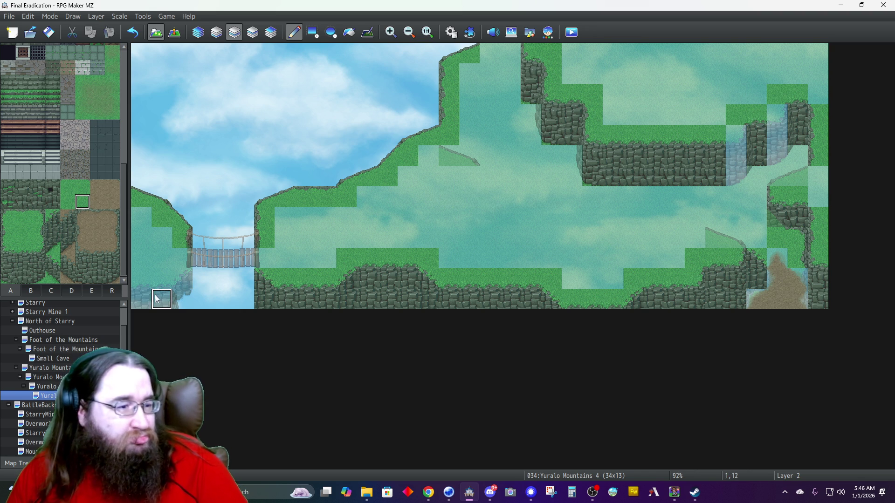
pyautogui.click(68, 202)
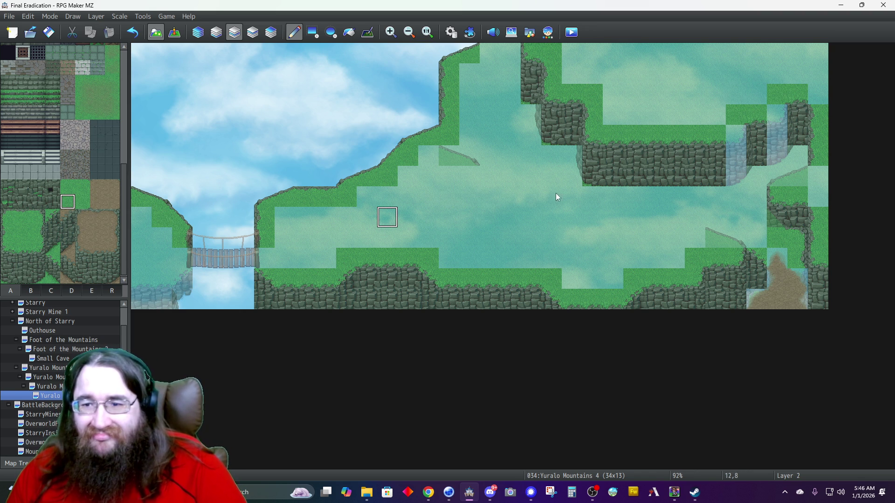
pyautogui.click(818, 94)
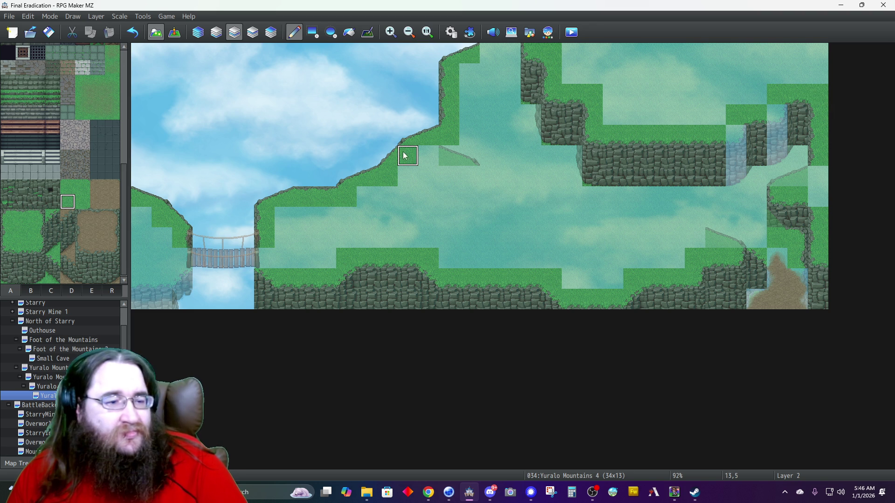
pyautogui.click(198, 30)
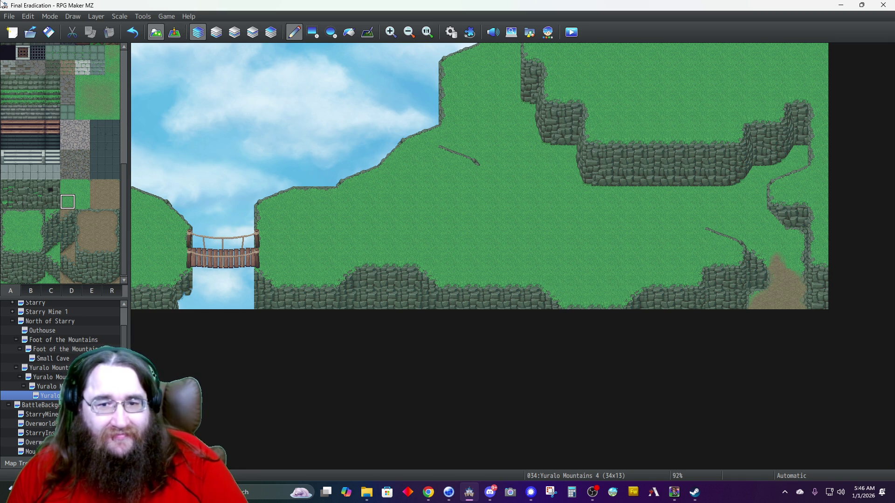
# Undo the stray grass at 20,4 and place a tall rock column strip from the nature tiles on the cliff
pyautogui.click(552, 134)
pyautogui.hotkey('ctrl', 'z')
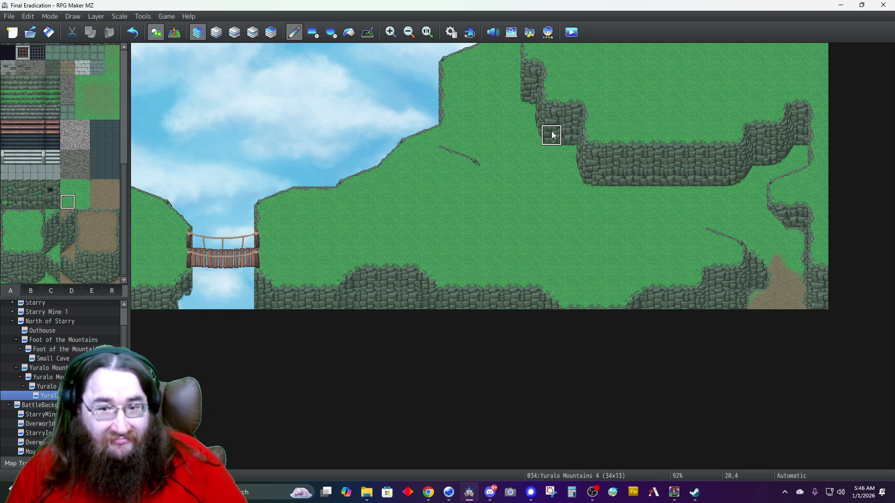
pyautogui.rightClick(541, 136)
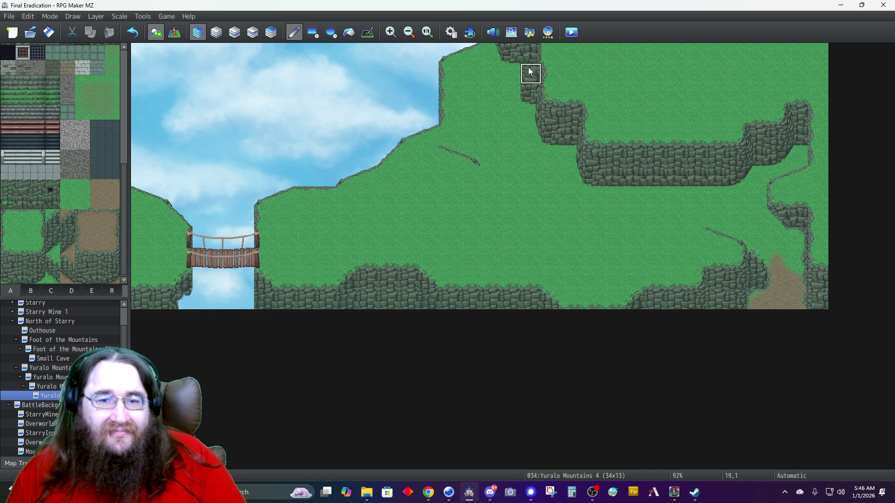
pyautogui.rightClick(510, 179)
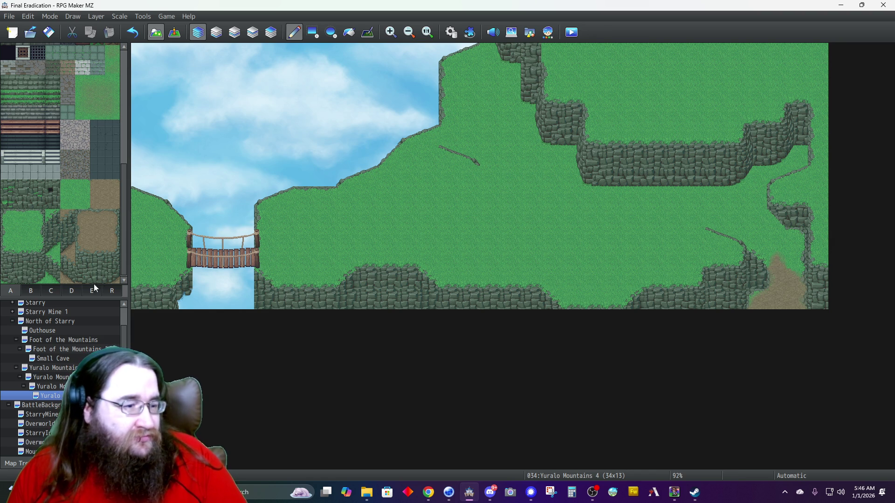
pyautogui.click(71, 291)
pyautogui.moveTo(69, 244); pyautogui.dragTo(69, 277)
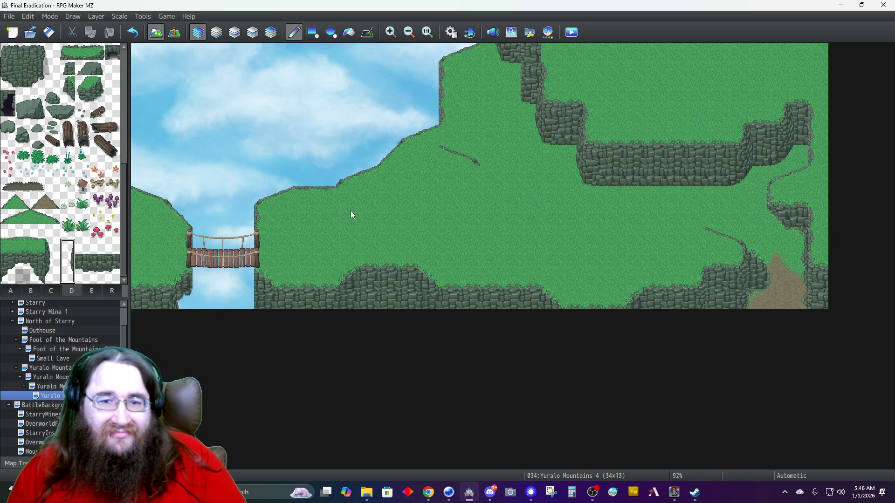
pyautogui.click(514, 65)
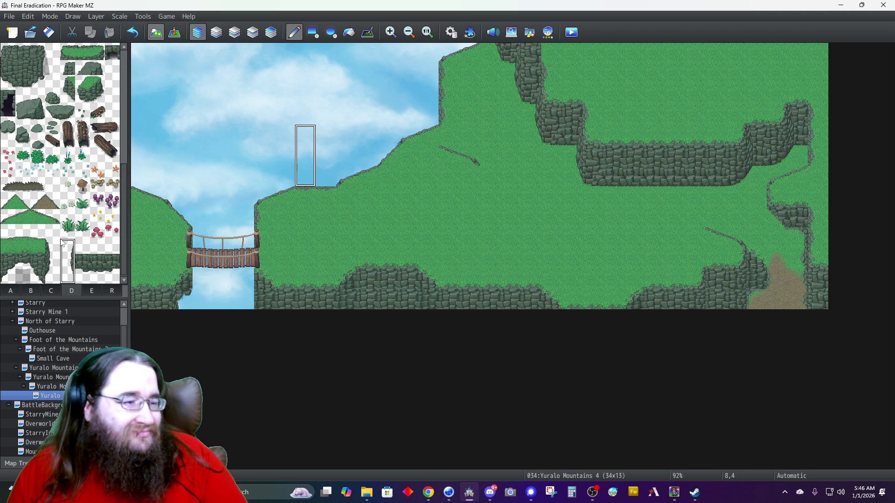
# Widen the rock wall at column 19 with two-tile rock column pieces
pyautogui.moveTo(62, 247); pyautogui.dragTo(62, 262)
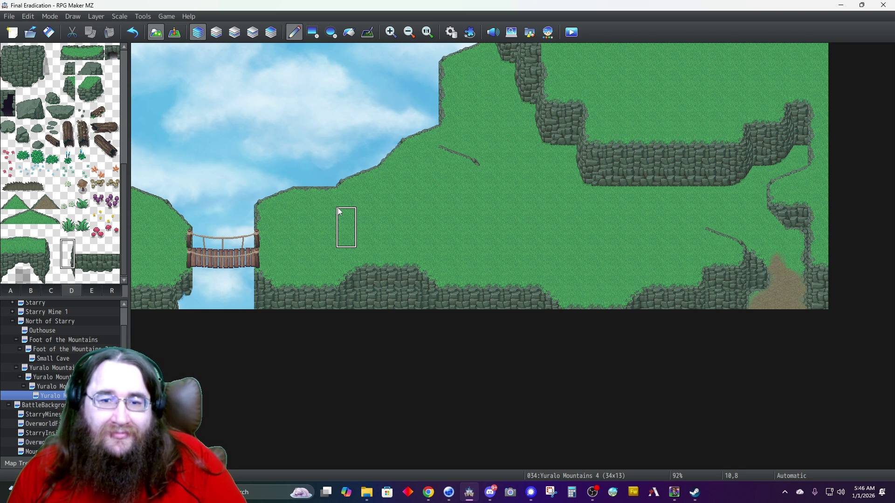
pyautogui.rightClick(549, 74)
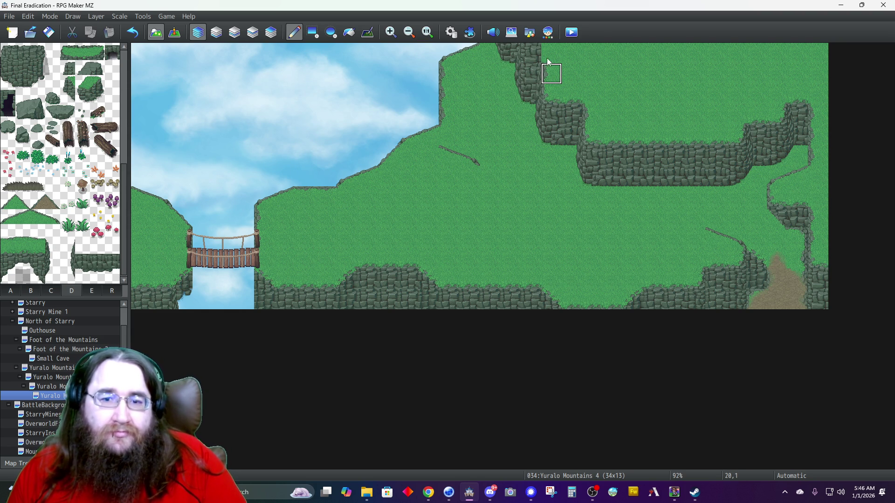
pyautogui.moveTo(68, 247); pyautogui.dragTo(68, 261)
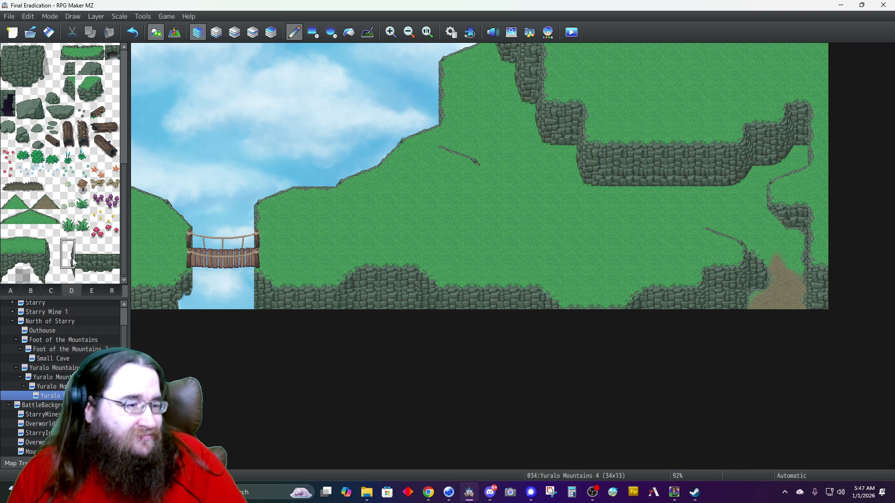
pyautogui.click(535, 60)
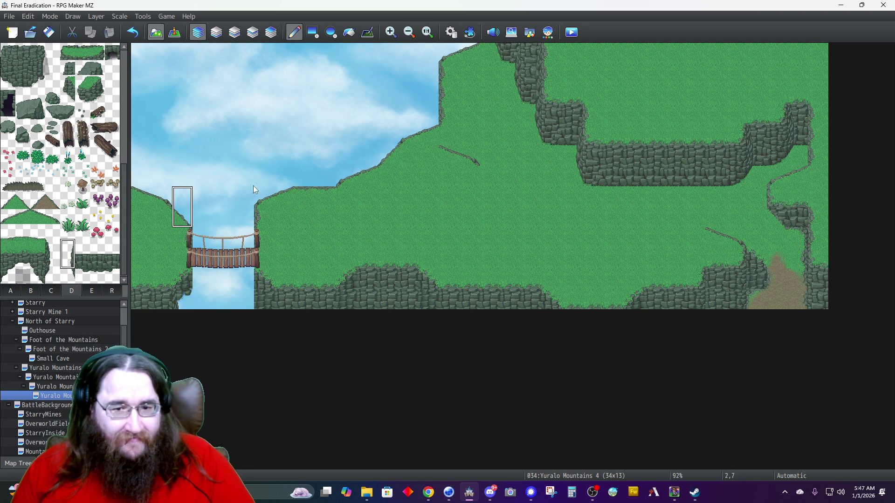
# Erase the two-tile branch decoration and bring up the ground and grass autotiles
pyautogui.rightClick(448, 169)
pyautogui.moveTo(449, 156); pyautogui.dragTo(468, 156)
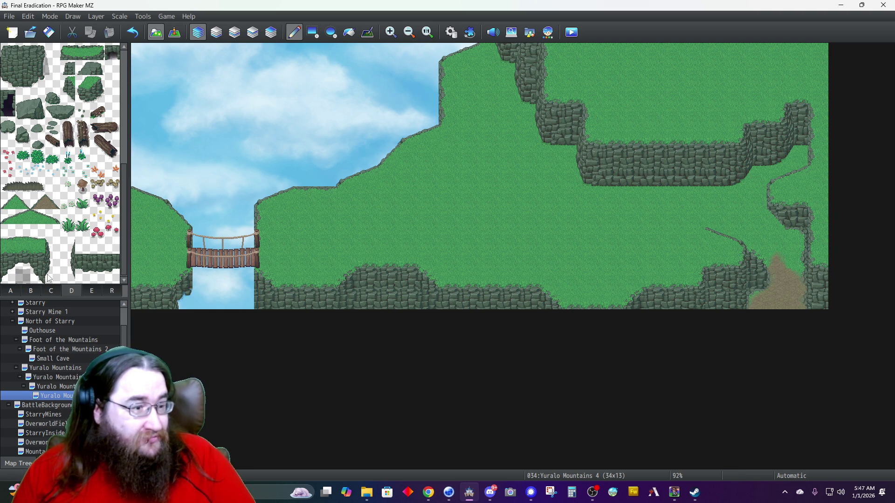
pyautogui.click(10, 293)
pyautogui.scroll(5, 52, 170)
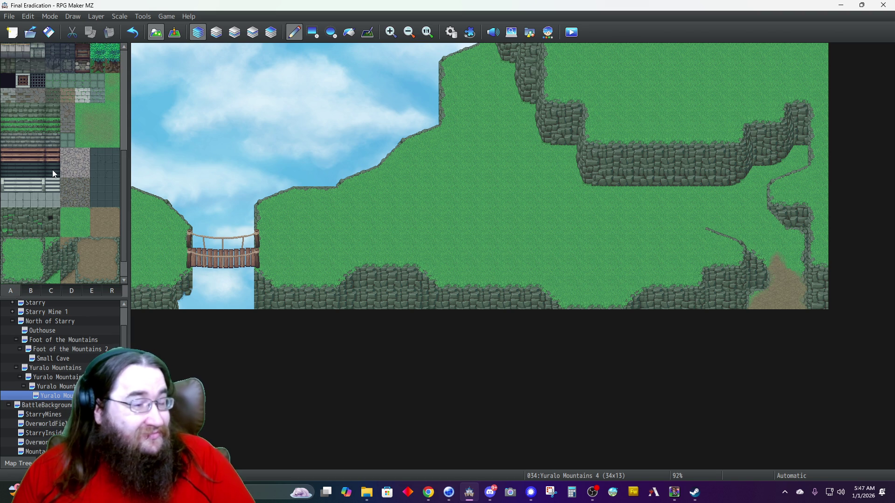
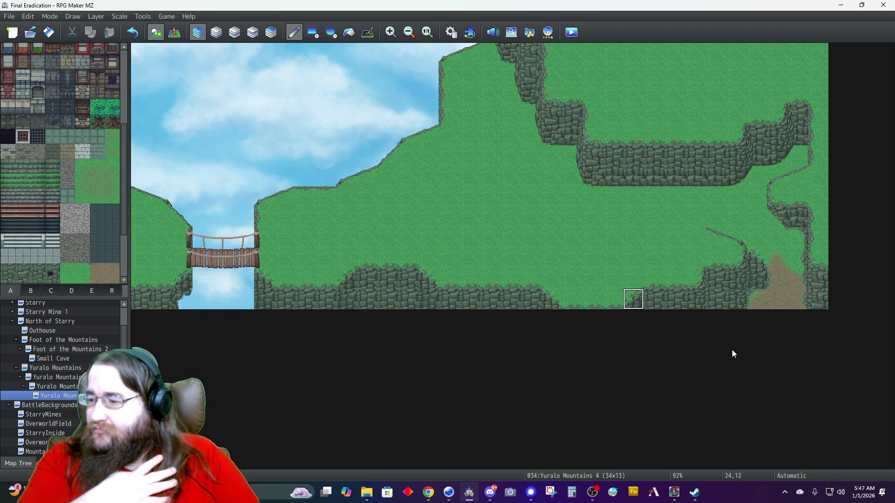
# Extend the central grassy plateau up one tile and sample the empty tile above the bridge
pyautogui.hotkey('alt', 'Tab')
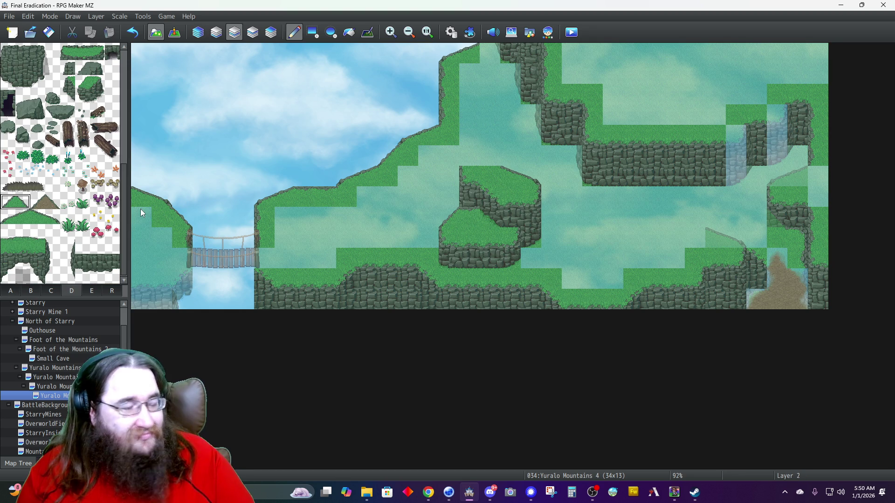
pyautogui.click(476, 164)
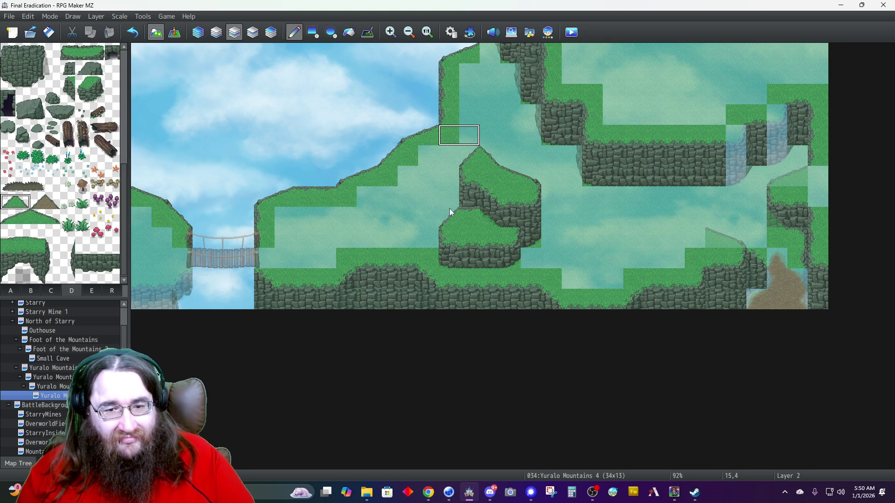
pyautogui.rightClick(428, 194)
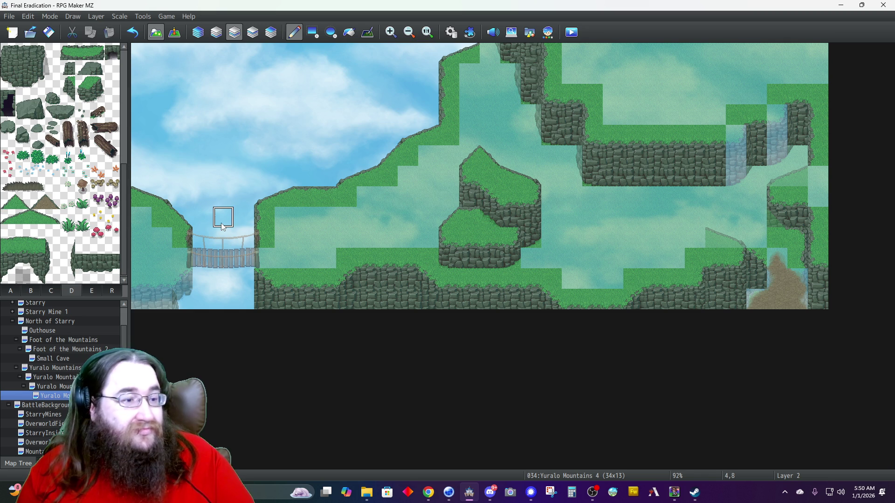
pyautogui.click(196, 33)
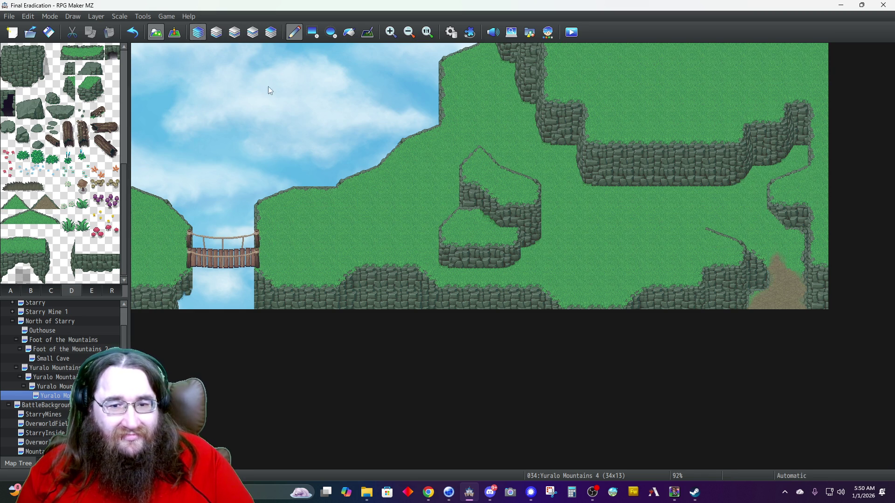
pyautogui.click(218, 34)
# On Layer 1, paint a cliff-edge tile in the map's top-right corner
pyautogui.click(10, 291)
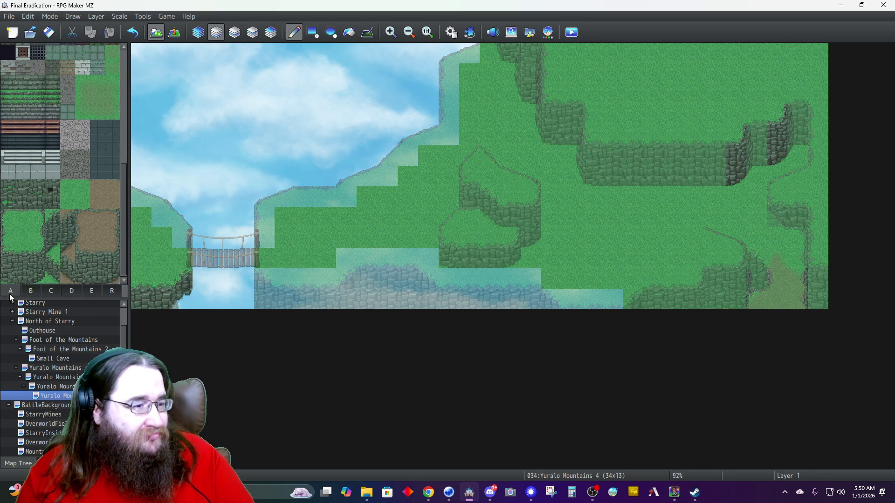
pyautogui.click(53, 276)
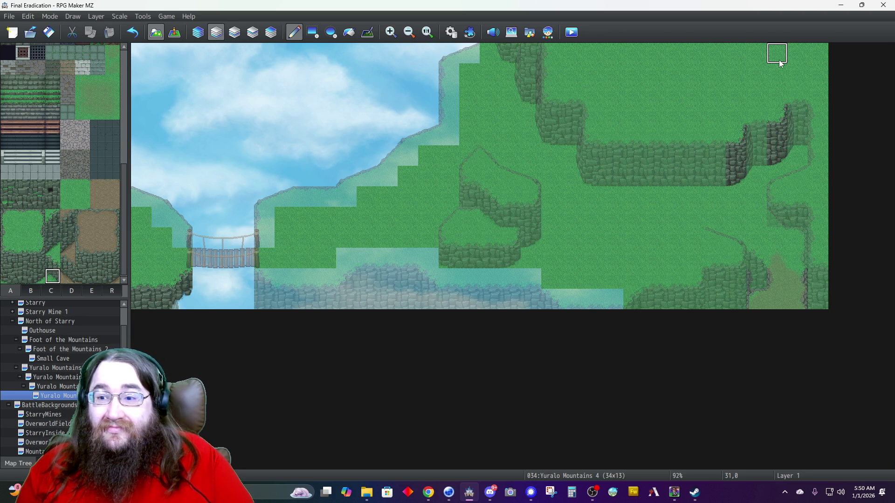
pyautogui.click(795, 61)
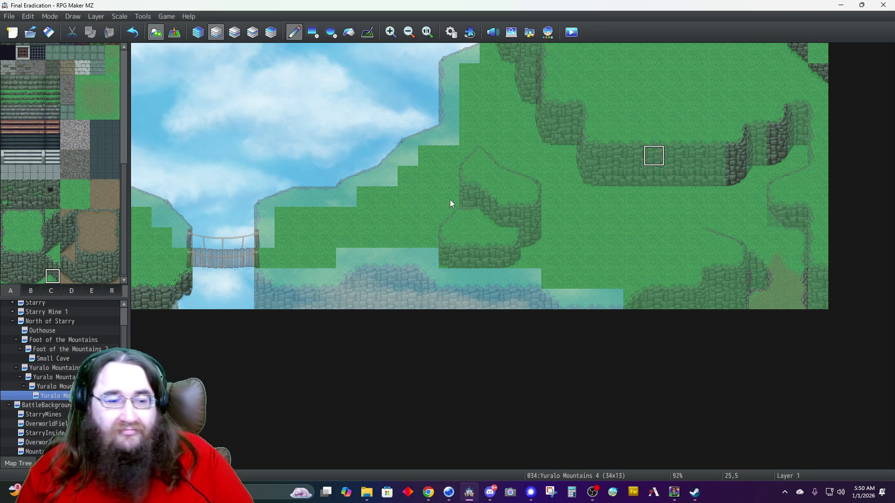
pyautogui.click(55, 235)
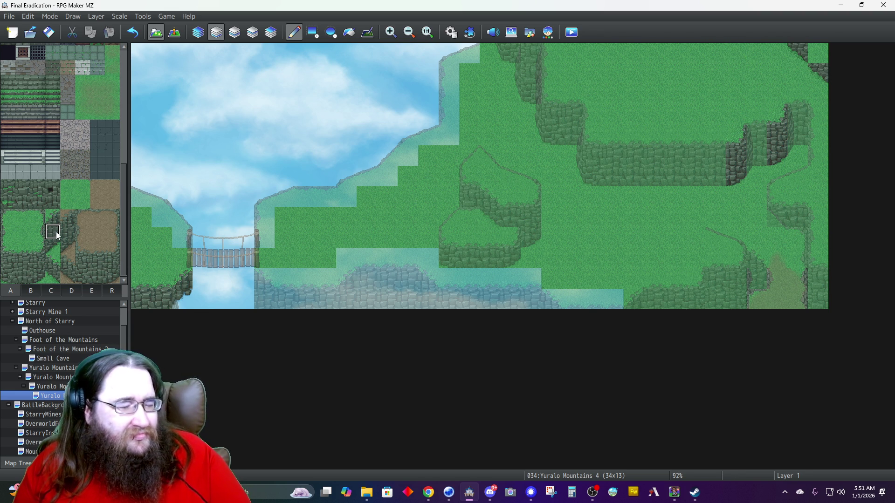
# Copy the 2x2 cliff tiles and stamp them into the top-right corner on Layer 2
pyautogui.rightClick(813, 61)
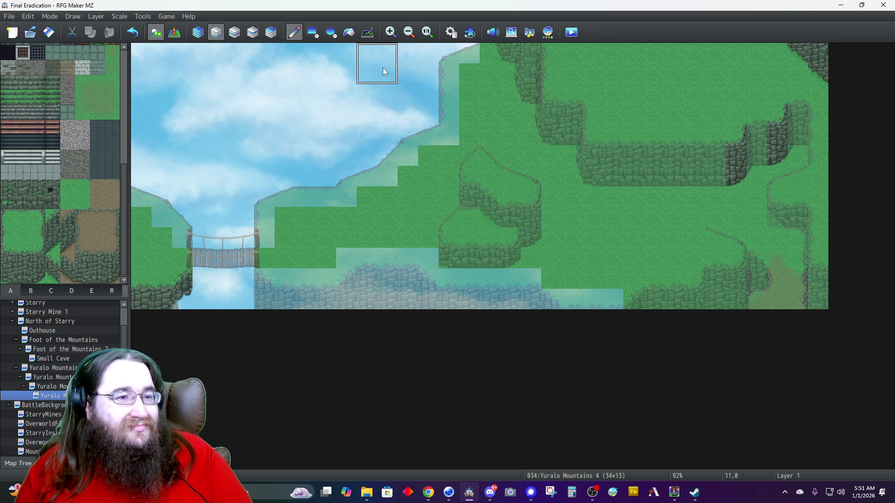
pyautogui.click(234, 31)
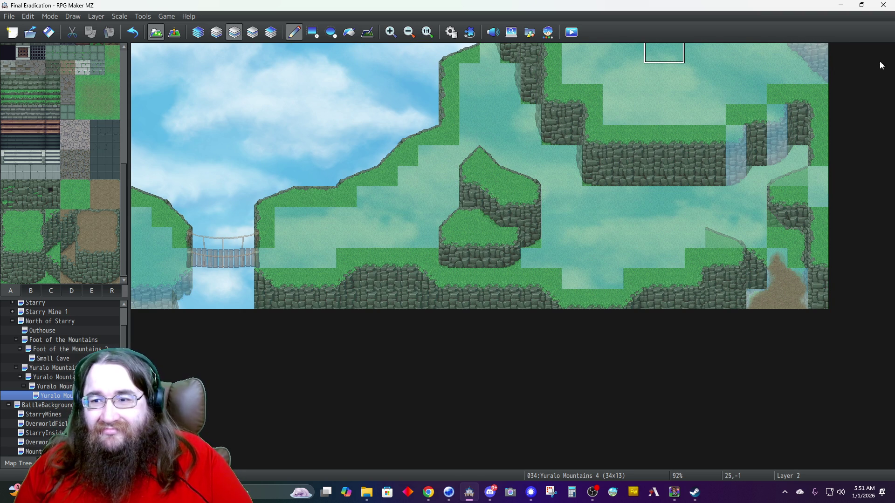
pyautogui.click(822, 79)
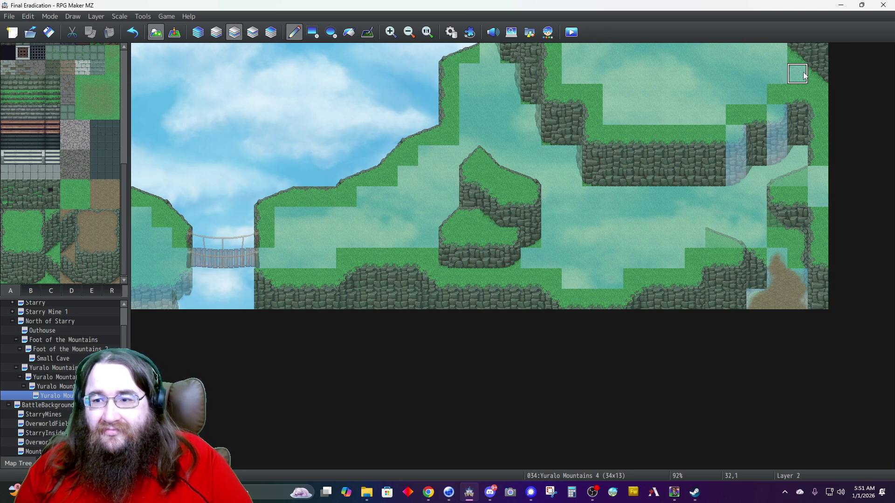
pyautogui.click(216, 32)
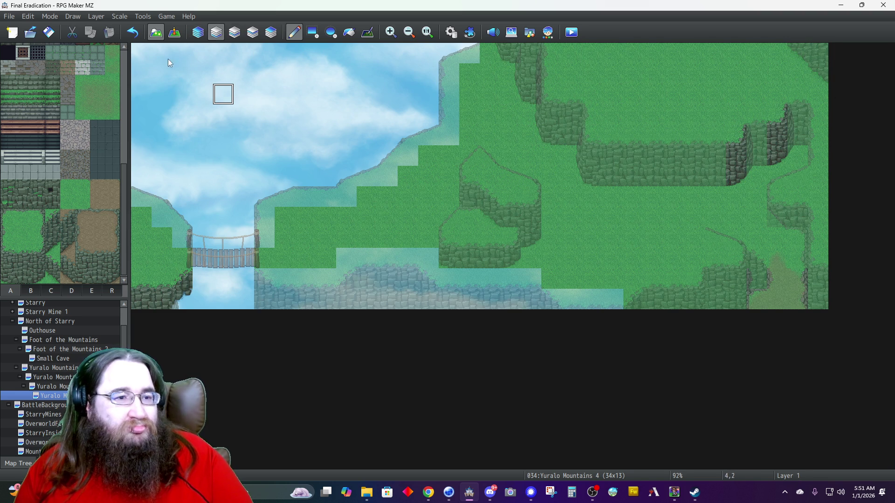
pyautogui.click(233, 34)
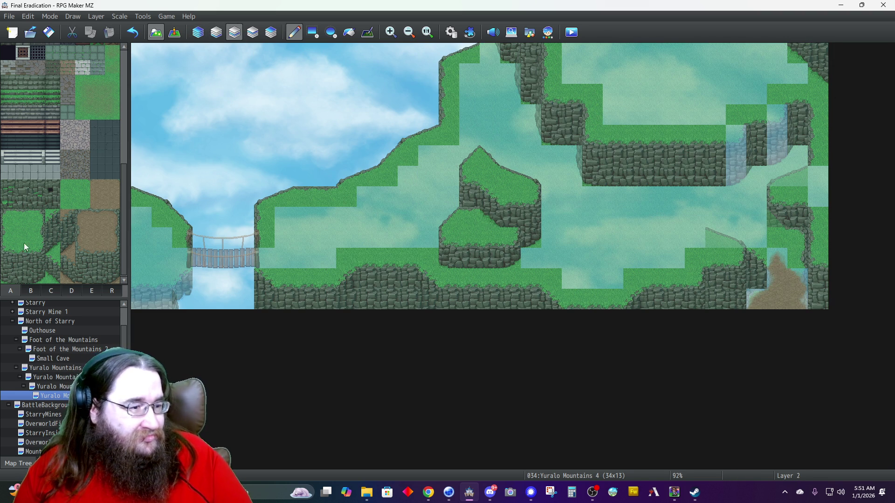
# Paint a two-tile rock cliff piece along the top edge of the map
pyautogui.moveTo(34, 276); pyautogui.dragTo(14, 276)
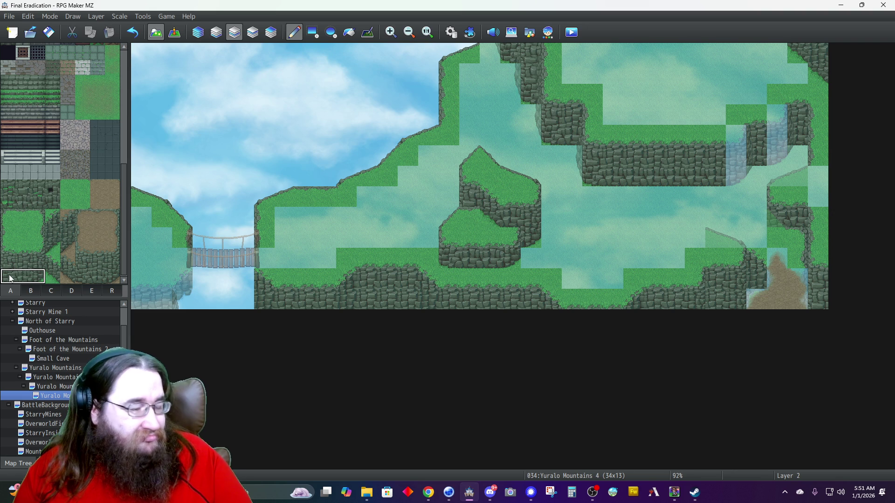
pyautogui.click(582, 56)
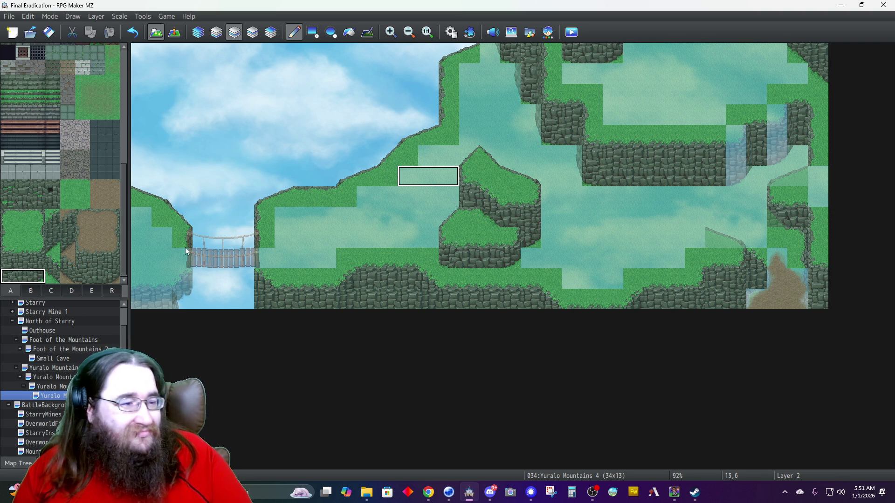
pyautogui.click(73, 291)
pyautogui.click(53, 276)
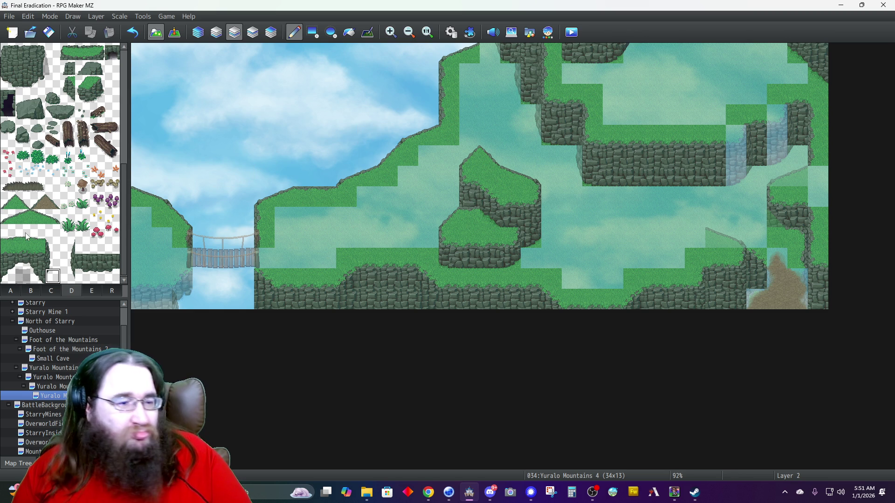
pyautogui.click(68, 276)
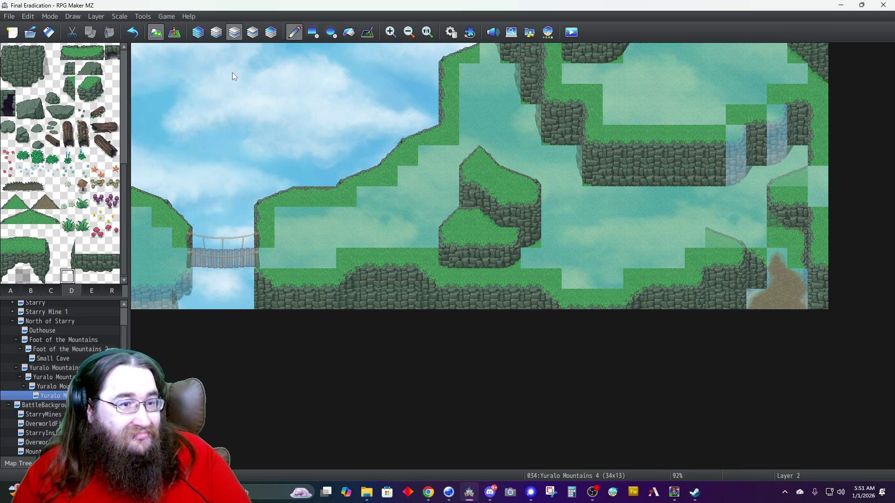
# Pick a single ground grass tile and paint it on the upper plateau on Layer 2
pyautogui.click(271, 33)
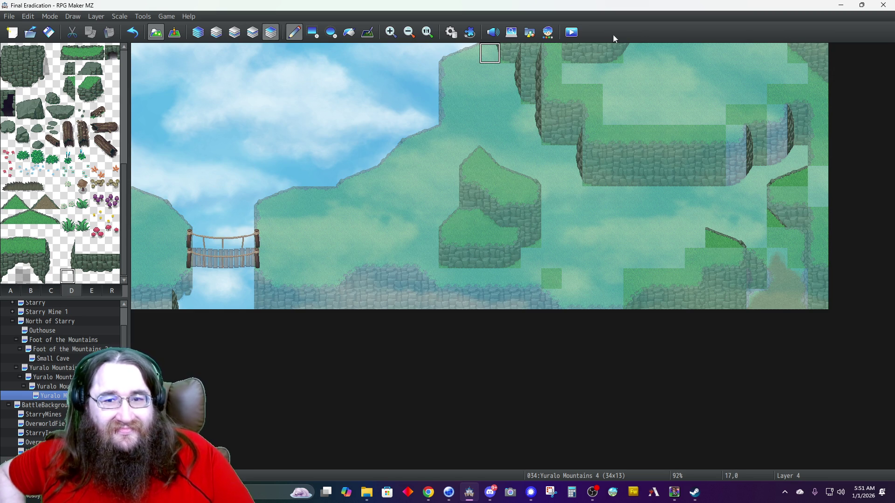
pyautogui.click(199, 33)
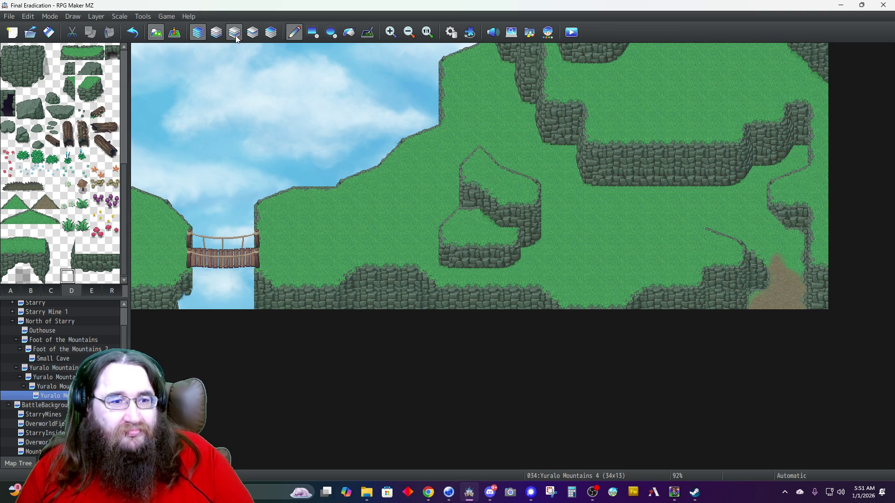
pyautogui.click(235, 34)
pyautogui.click(11, 291)
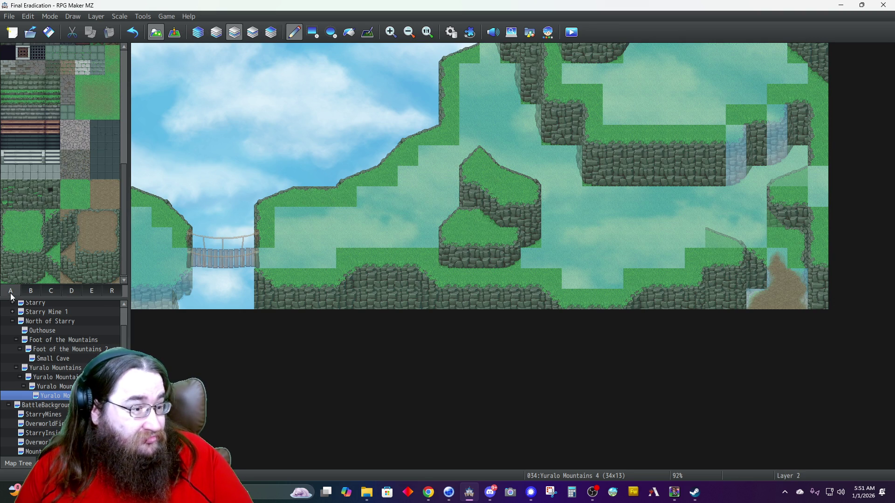
pyautogui.moveTo(10, 248); pyautogui.dragTo(10, 261)
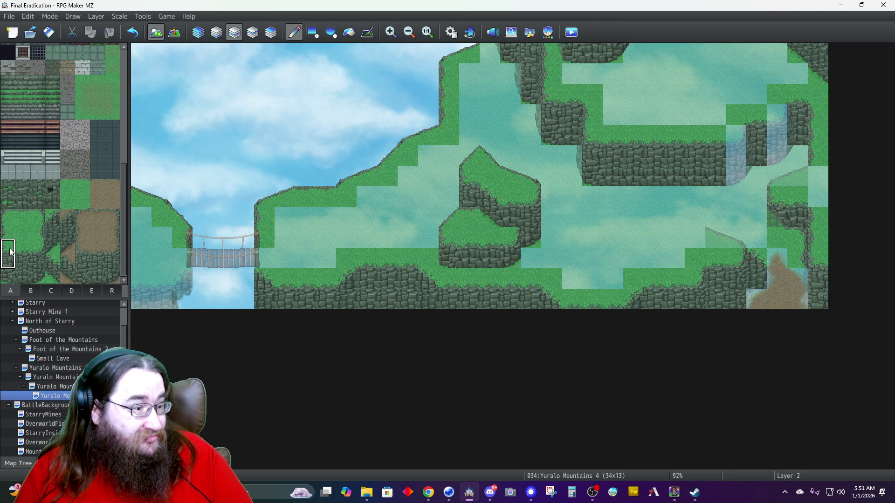
pyautogui.click(9, 253)
pyautogui.click(662, 74)
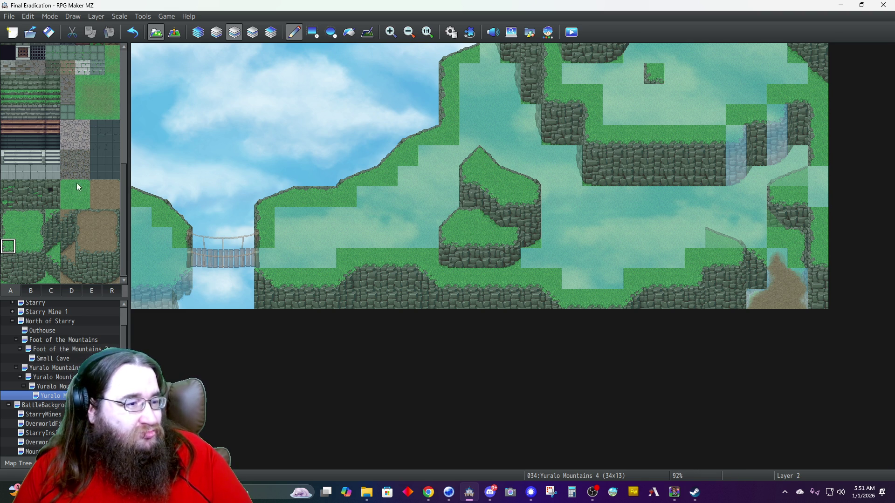
# Paint grass tiles onto and beside the small grass patch near the top
pyautogui.click(15, 213)
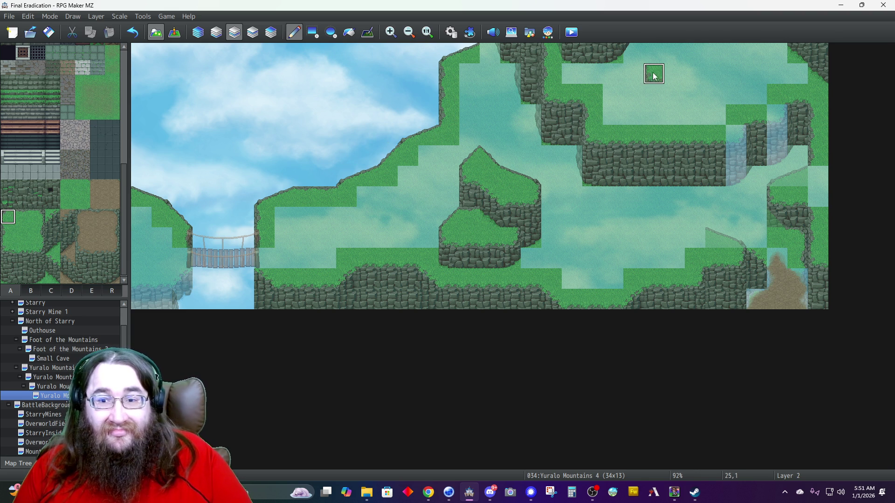
pyautogui.click(37, 216)
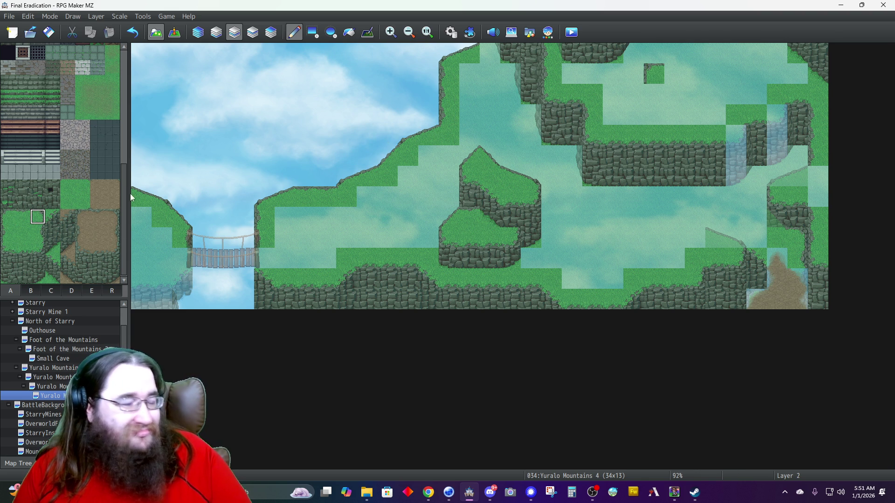
pyautogui.click(674, 74)
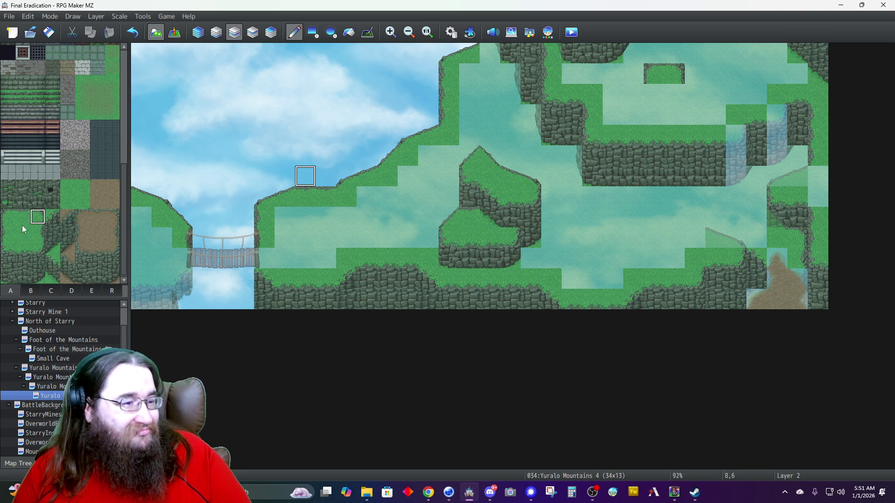
pyautogui.click(8, 246)
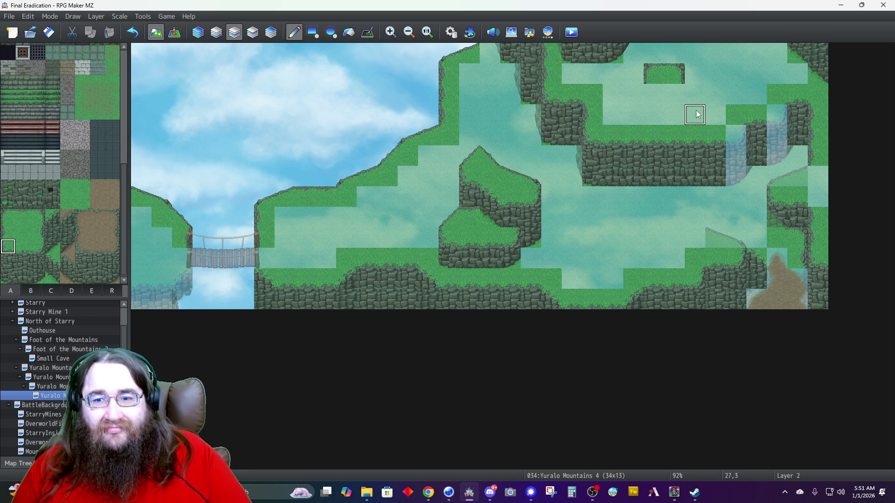
pyautogui.click(648, 98)
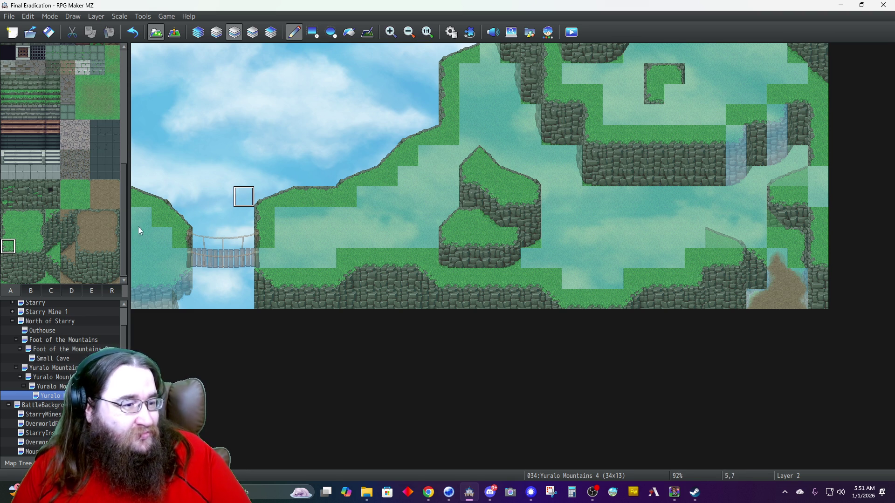
pyautogui.click(40, 251)
pyautogui.click(675, 94)
# Paint rock cliff tiles below, above and right of the small green square
pyautogui.click(41, 278)
pyautogui.click(674, 114)
pyautogui.click(8, 277)
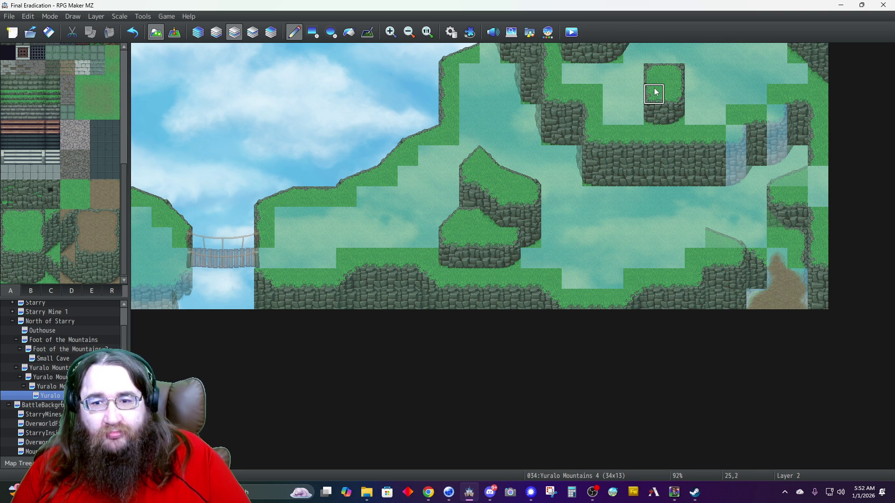
pyautogui.click(674, 76)
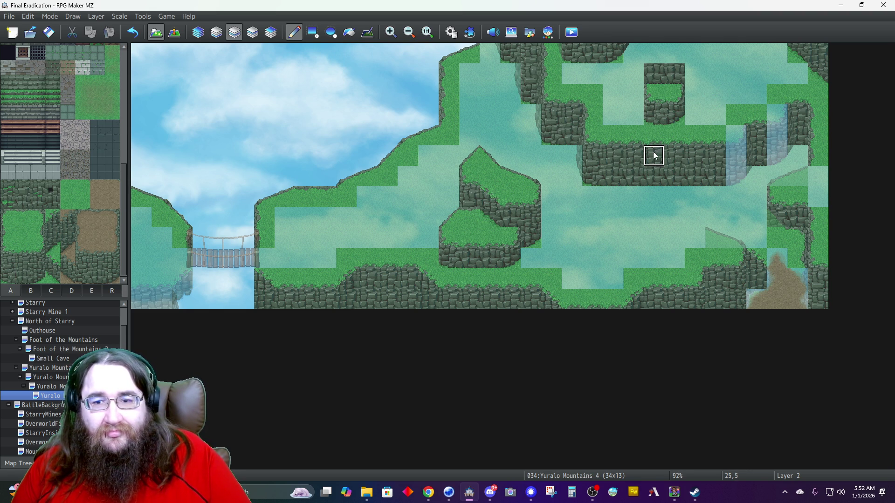
pyautogui.click(676, 60)
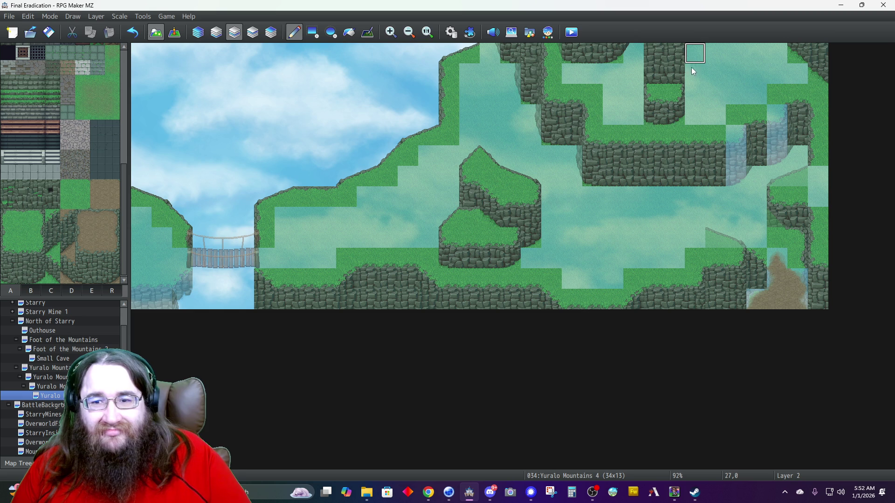
pyautogui.click(695, 93)
pyautogui.click(693, 72)
# Extend the rock cliff to the map's top edge and two cells down on the left
pyautogui.click(691, 54)
pyautogui.click(709, 92)
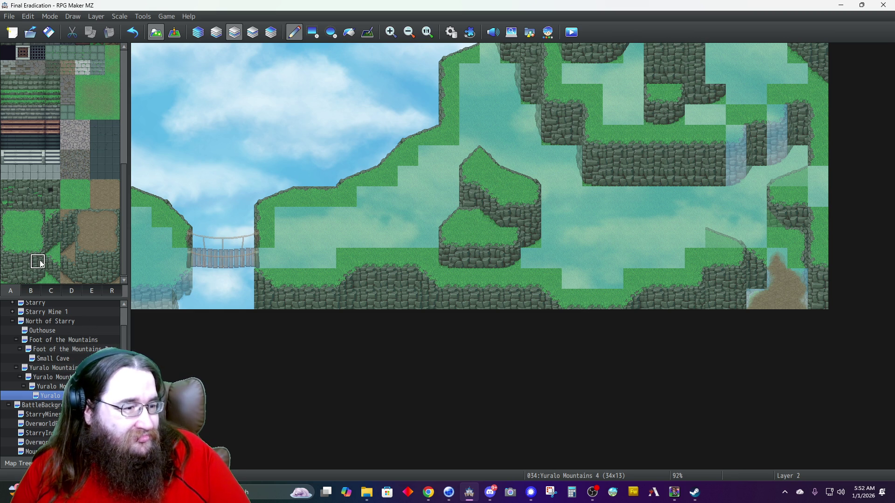
pyautogui.click(40, 260)
pyautogui.click(716, 73)
pyautogui.click(716, 53)
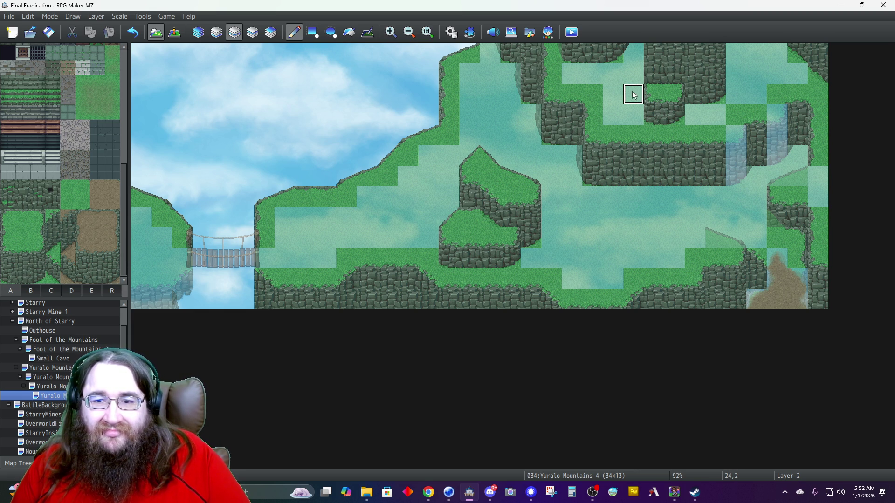
pyautogui.moveTo(626, 104); pyautogui.dragTo(634, 118)
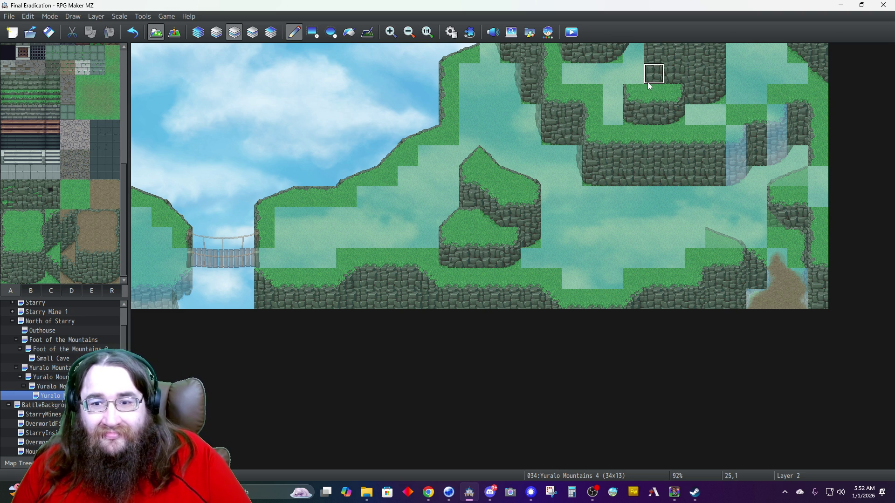
pyautogui.click(71, 289)
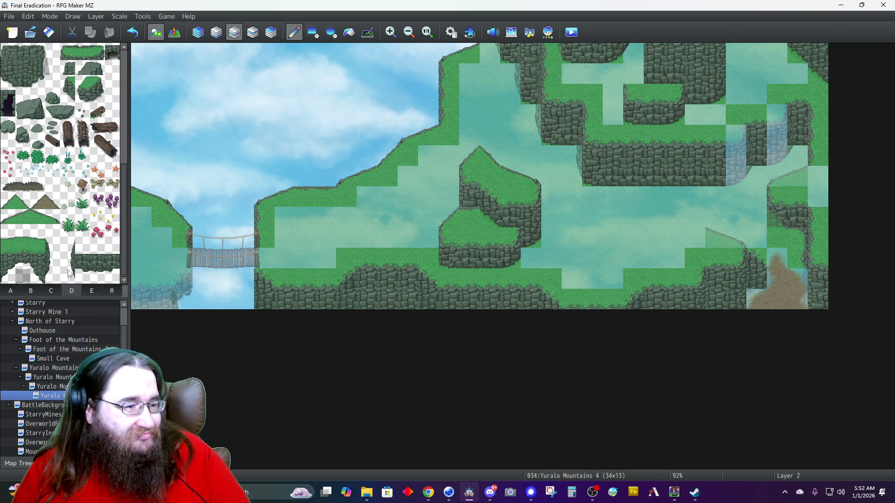
# Copy a 2x2 grass-over-stone block and stamp it onto the upper-right cliffs
pyautogui.click(9, 221)
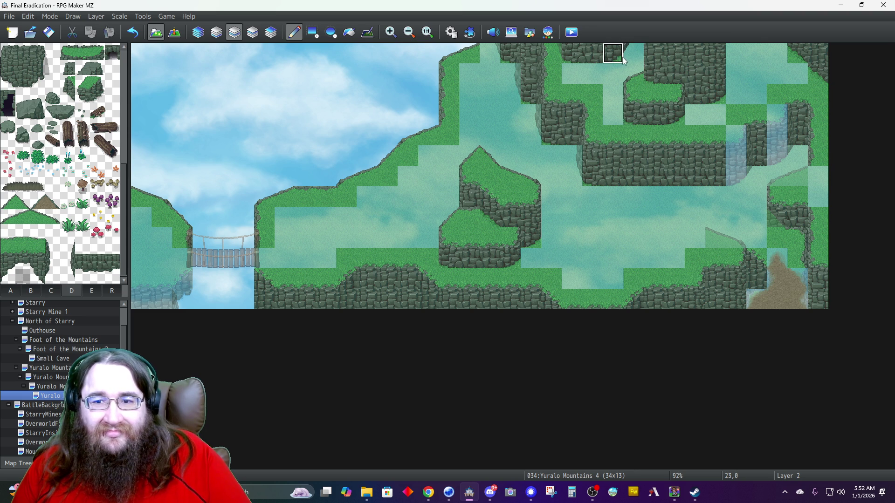
pyautogui.click(16, 293)
pyautogui.click(10, 268)
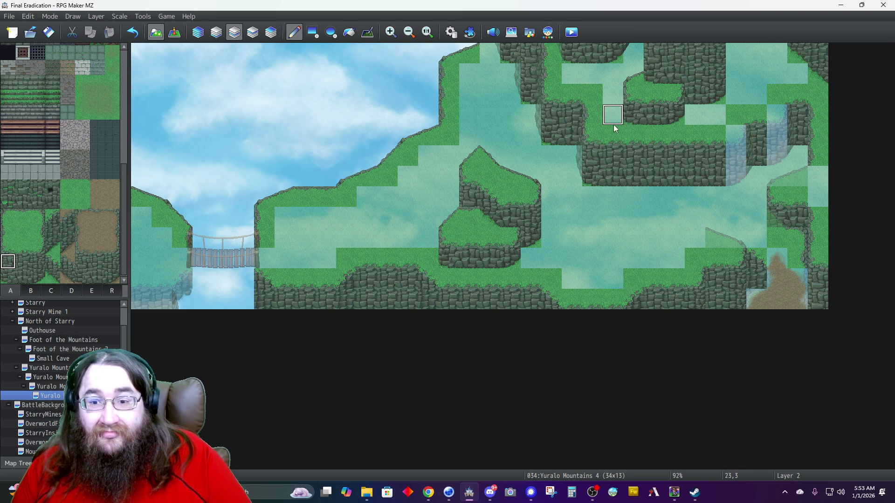
pyautogui.moveTo(669, 115); pyautogui.dragTo(672, 114)
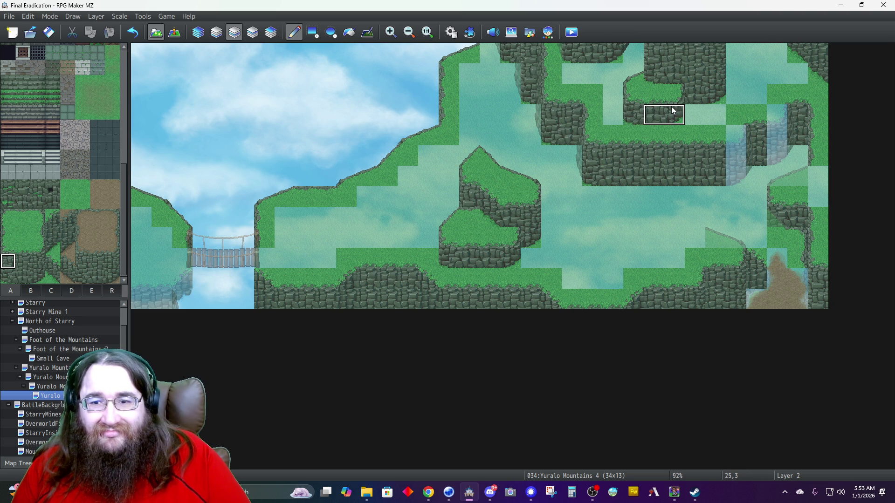
pyautogui.moveTo(709, 91); pyautogui.dragTo(728, 71)
pyautogui.click(751, 54)
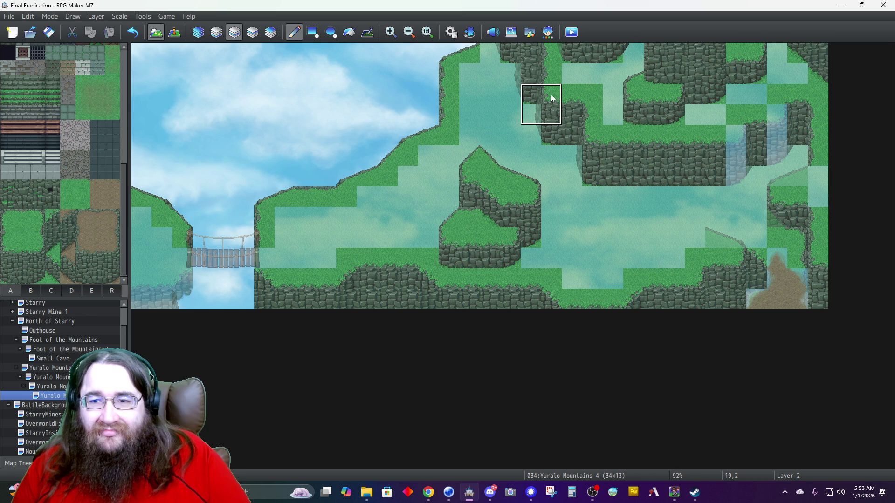
# Pick a tall two-tile cliff-edge piece from the rock and plant tiles
pyautogui.rightClick(613, 94)
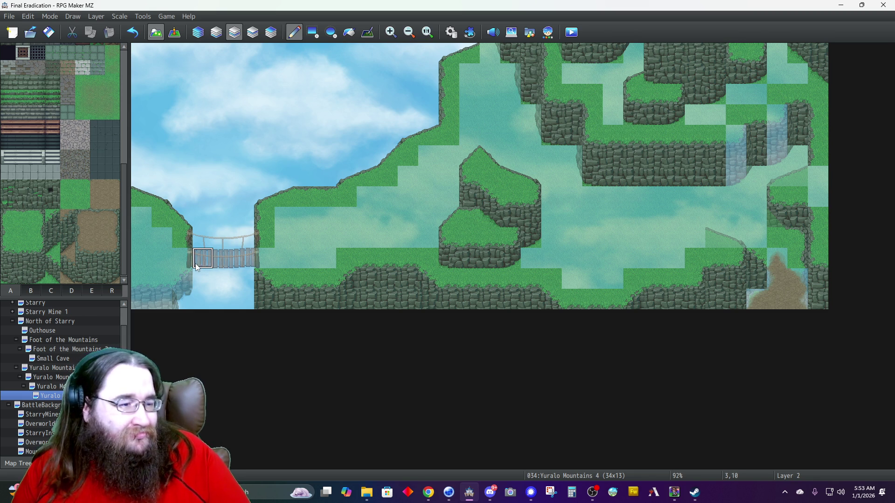
pyautogui.click(71, 291)
pyautogui.moveTo(69, 246); pyautogui.dragTo(71, 274)
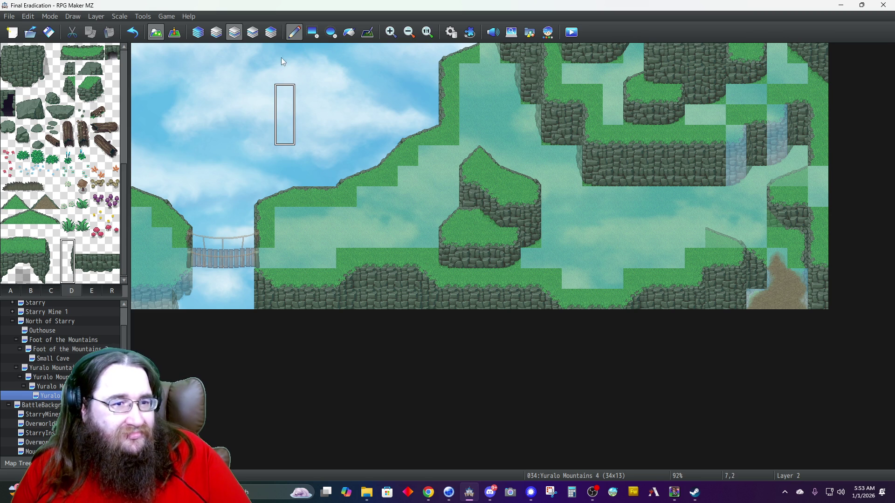
# On Layer 4, paint dark cliff-edge shading on the cliff top and near the left plateau
pyautogui.click(271, 33)
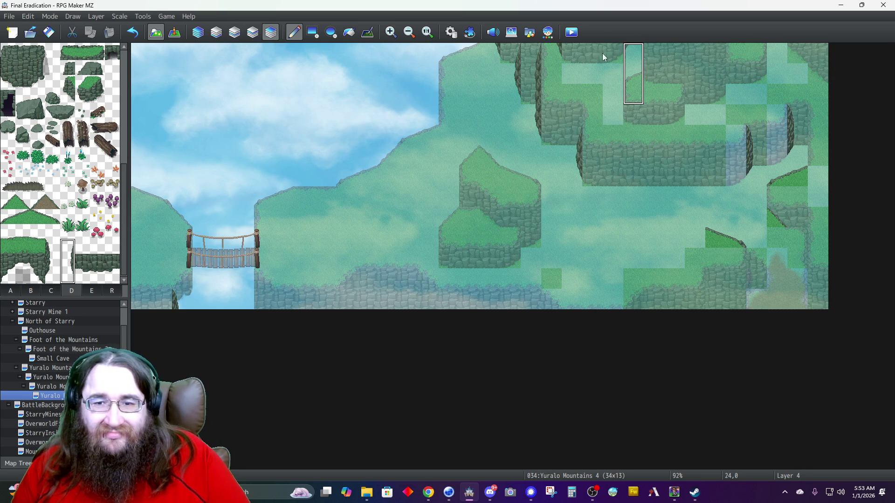
pyautogui.click(68, 268)
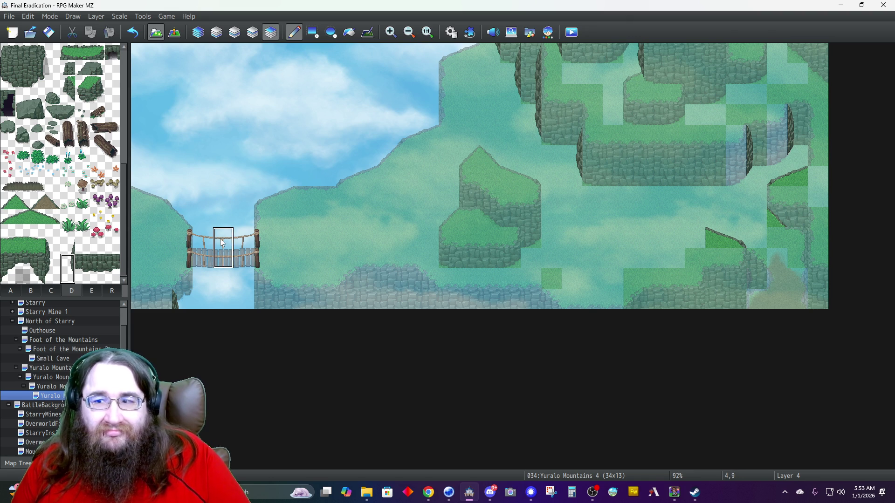
pyautogui.click(52, 273)
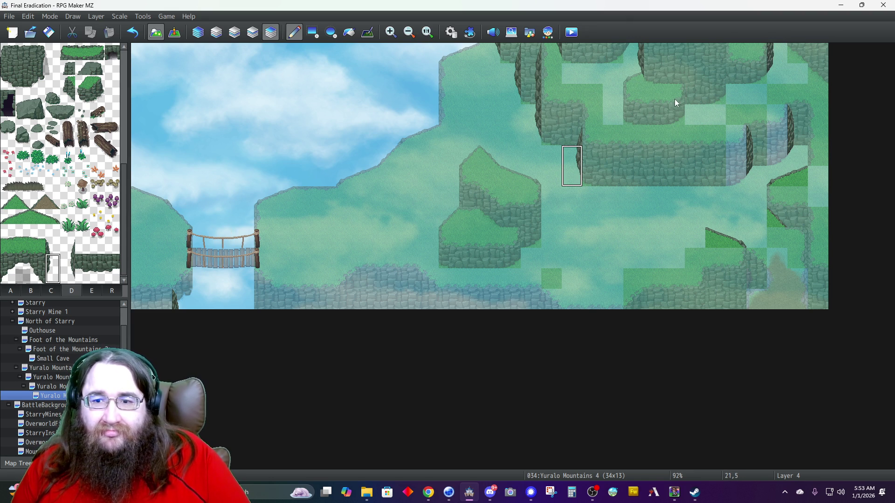
pyautogui.click(696, 104)
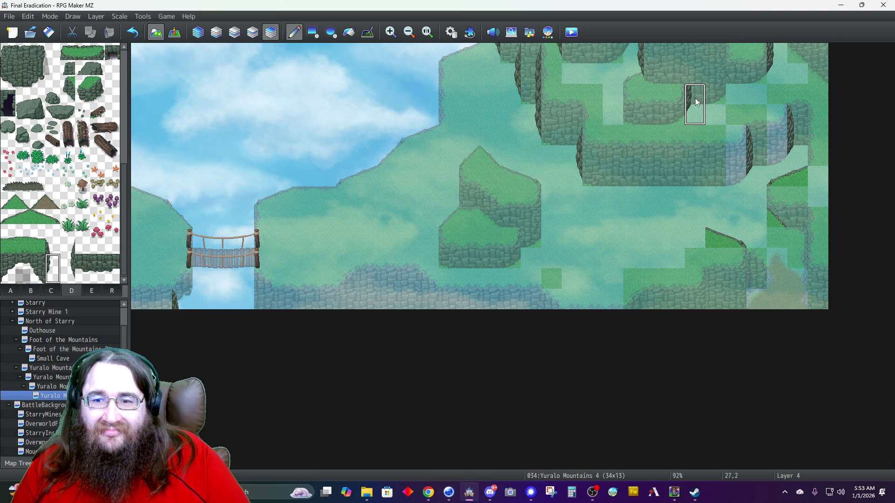
pyautogui.click(68, 246)
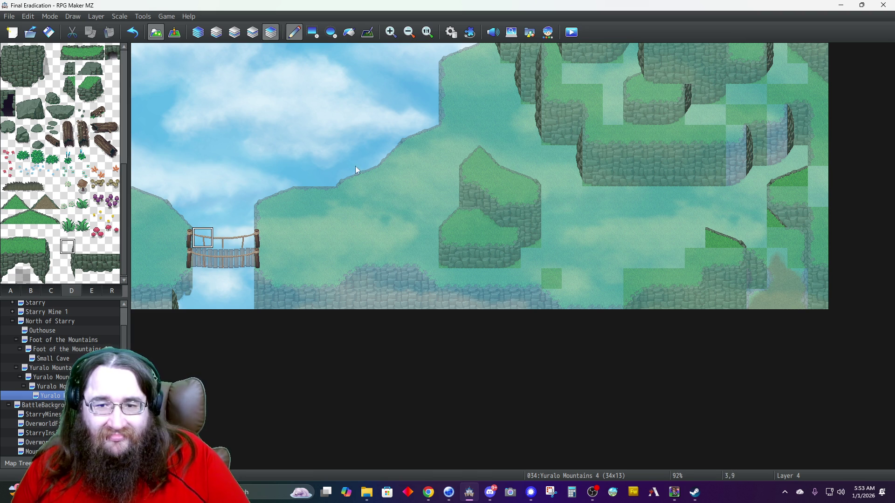
pyautogui.click(615, 93)
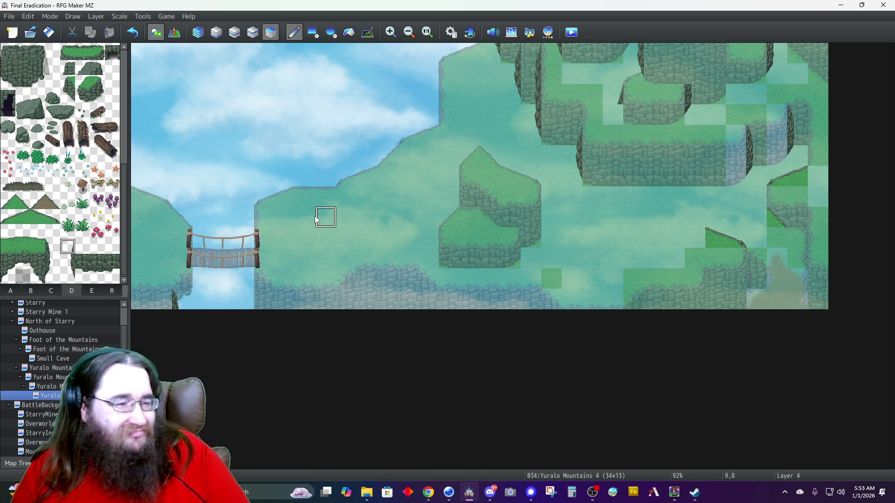
pyautogui.click(65, 274)
pyautogui.click(613, 117)
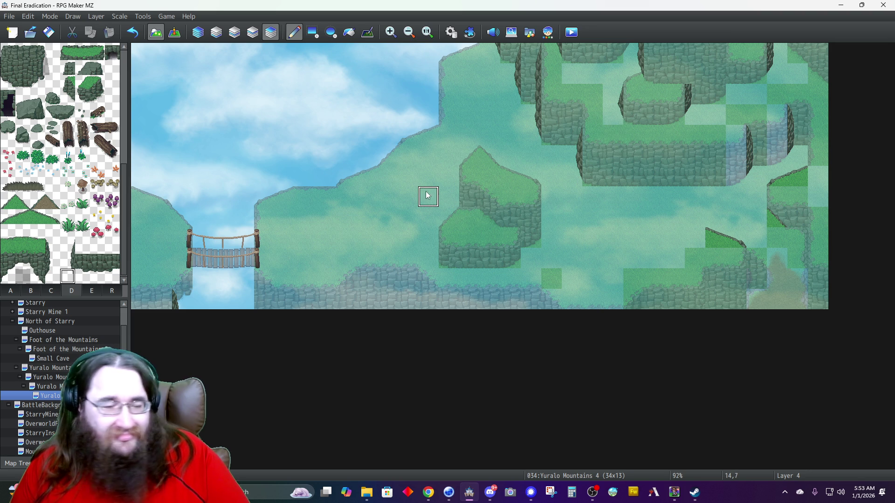
# Shade the right edge of the small rock with a tall cliff-edge piece, then restore Automatic layers
pyautogui.click(54, 248)
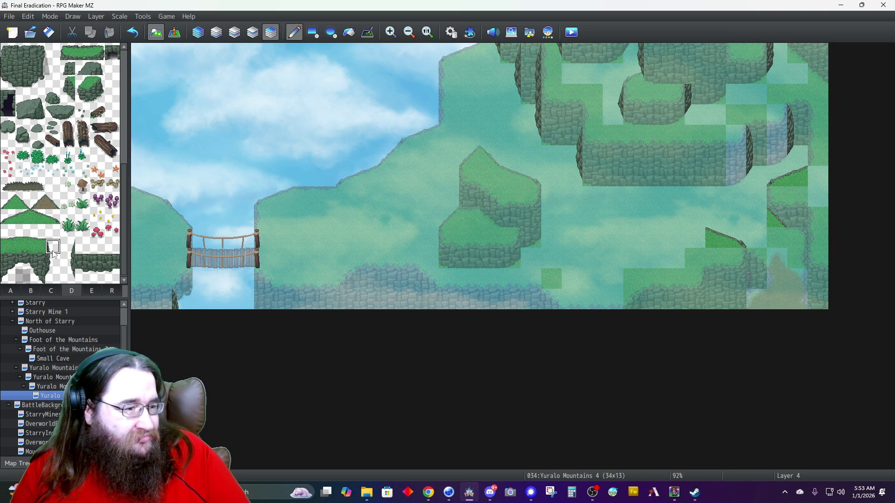
pyautogui.moveTo(55, 273); pyautogui.dragTo(55, 276)
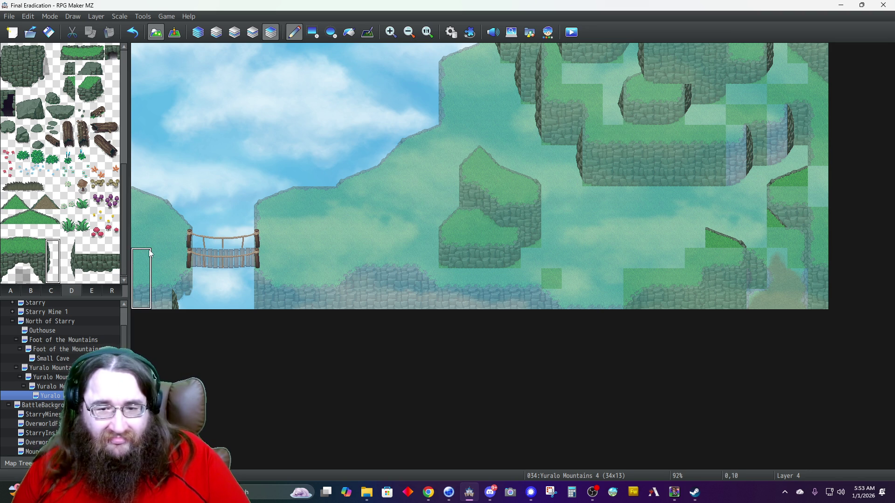
pyautogui.click(546, 191)
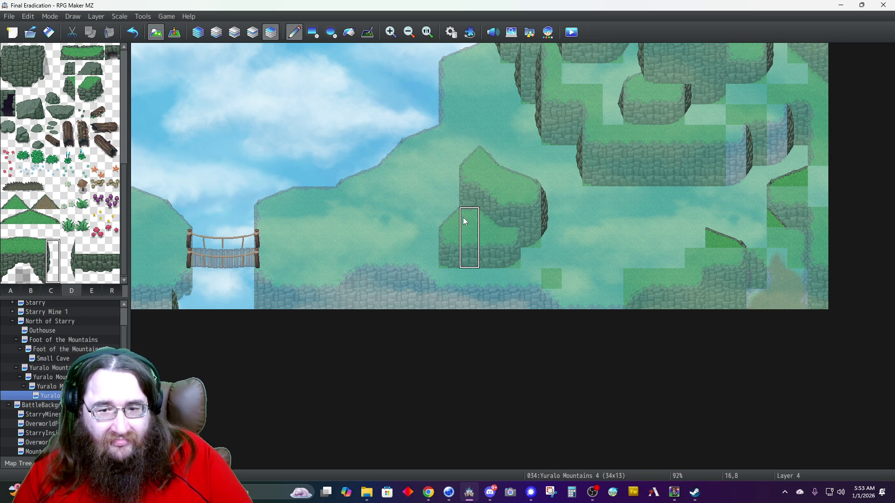
pyautogui.rightClick(581, 146)
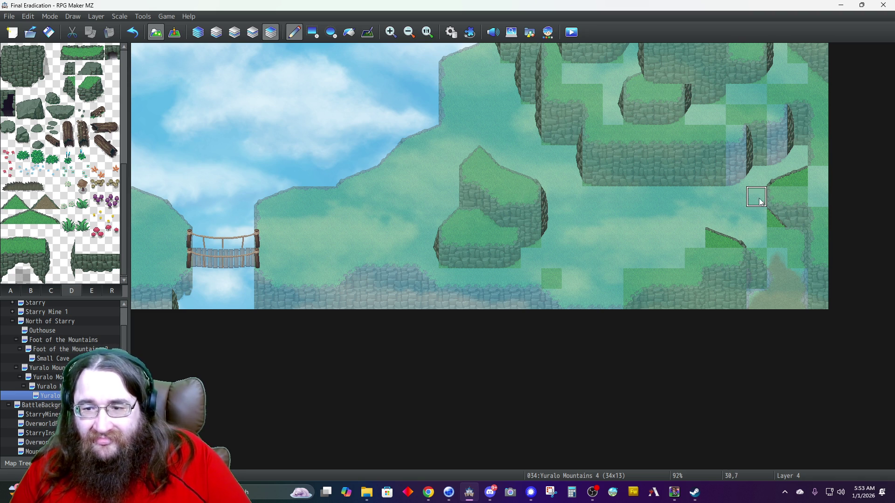
pyautogui.click(197, 32)
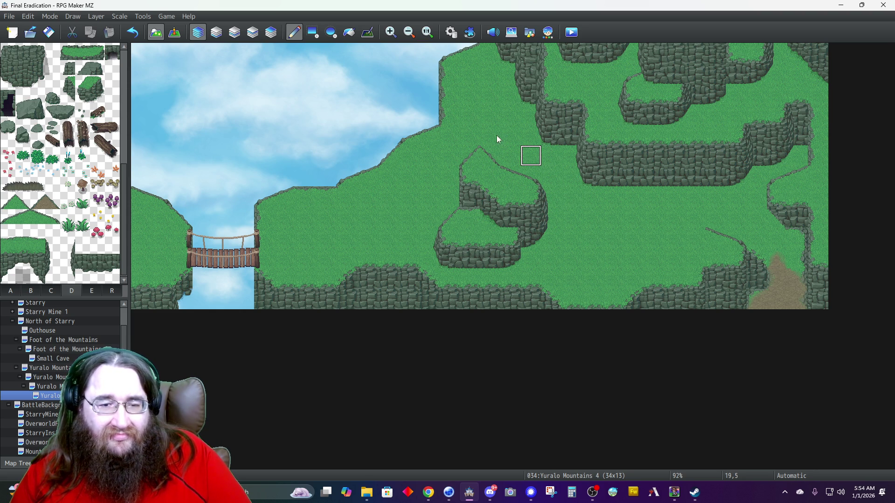
# Paint darker grass at the map's left edge and in a patch near the bridge
pyautogui.click(13, 291)
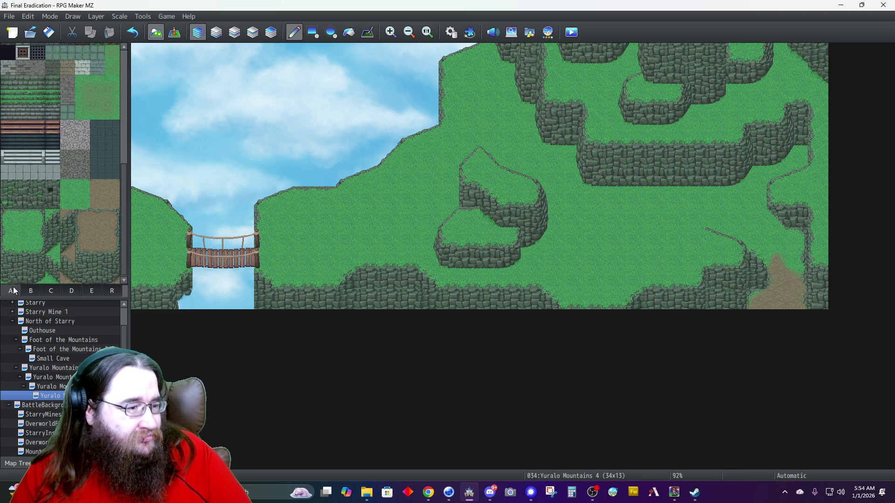
pyautogui.scroll(-8, 66, 212)
pyautogui.scroll(5, 65, 212)
pyautogui.click(83, 81)
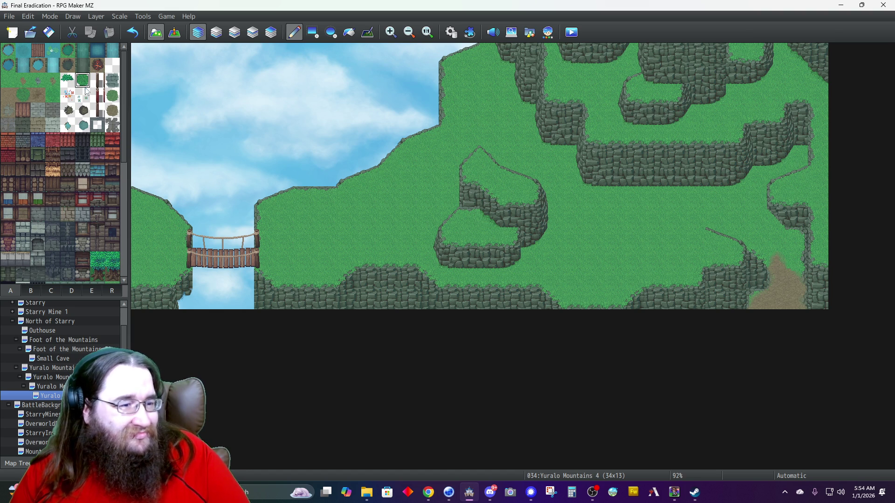
pyautogui.moveTo(136, 235); pyautogui.dragTo(135, 217)
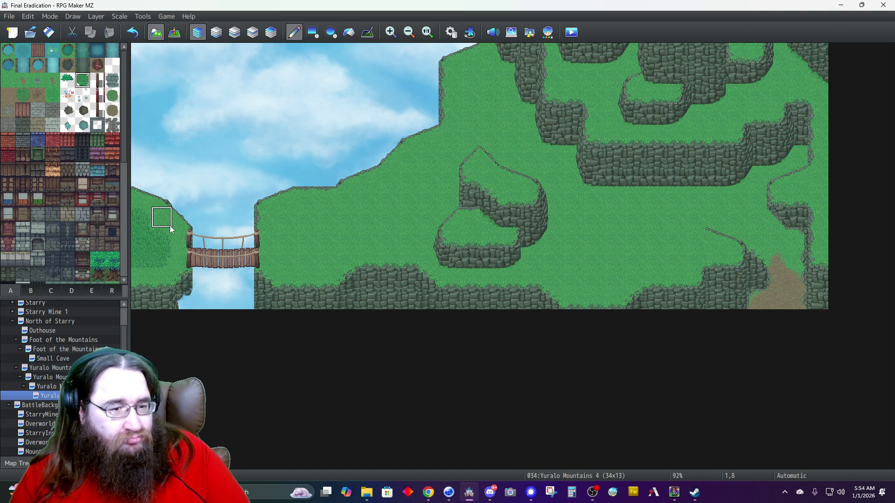
pyautogui.moveTo(287, 229)
pyautogui.mouseDown()
pyautogui.moveTo(300, 216)
pyautogui.moveTo(326, 216)
pyautogui.moveTo(307, 256)
pyautogui.moveTo(343, 223)
pyautogui.moveTo(364, 234)
pyautogui.mouseUp()
pyautogui.moveTo(394, 198)
pyautogui.mouseDown()
pyautogui.moveTo(395, 236)
pyautogui.moveTo(410, 238)
pyautogui.moveTo(410, 198)
pyautogui.moveTo(426, 193)
pyautogui.moveTo(424, 215)
pyautogui.moveTo(424, 161)
pyautogui.moveTo(442, 161)
pyautogui.mouseUp()
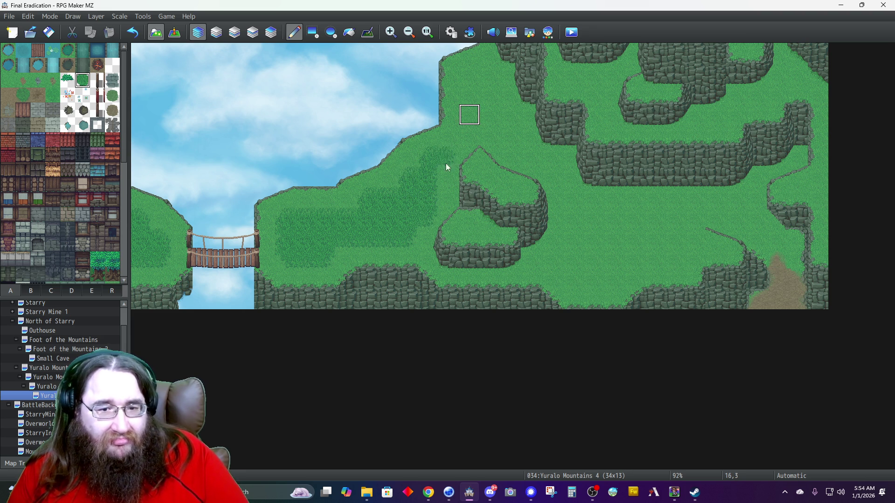
# Add darker grass along the cliff edge, near the top cliff and on the upper plateau
pyautogui.moveTo(451, 187); pyautogui.dragTo(450, 201)
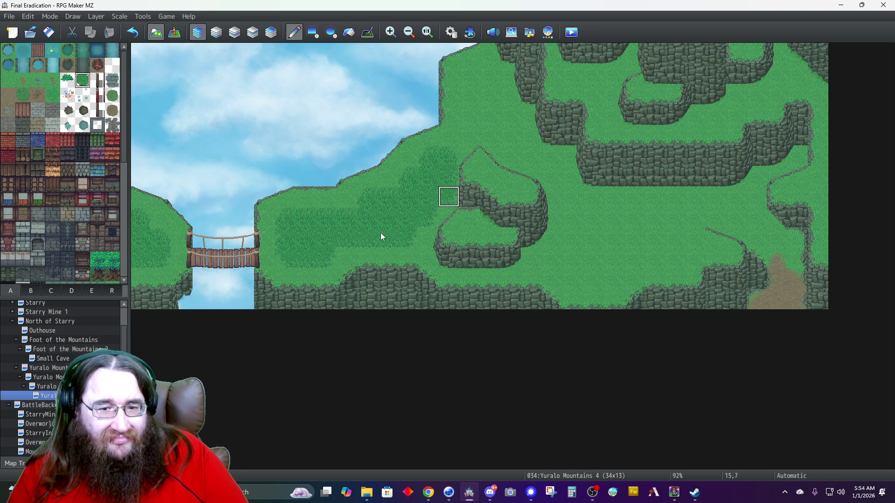
pyautogui.click(470, 74)
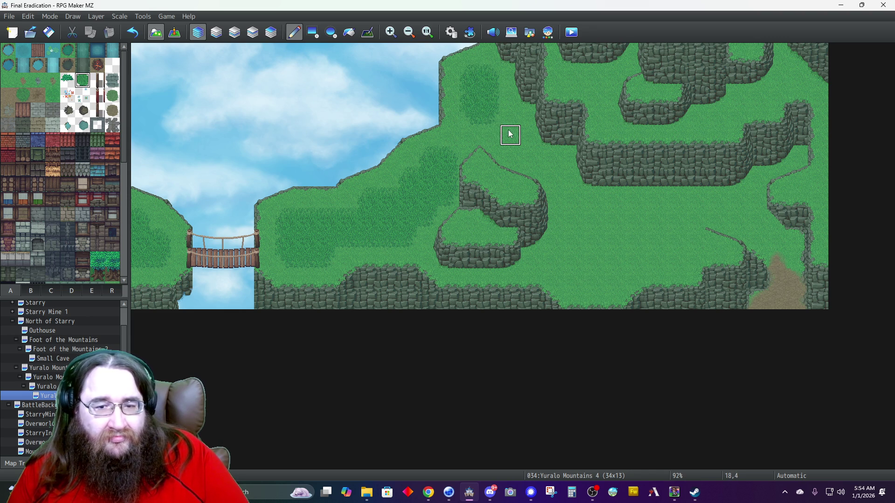
pyautogui.moveTo(510, 133)
pyautogui.mouseDown()
pyautogui.moveTo(509, 114)
pyautogui.moveTo(502, 138)
pyautogui.moveTo(528, 149)
pyautogui.mouseUp()
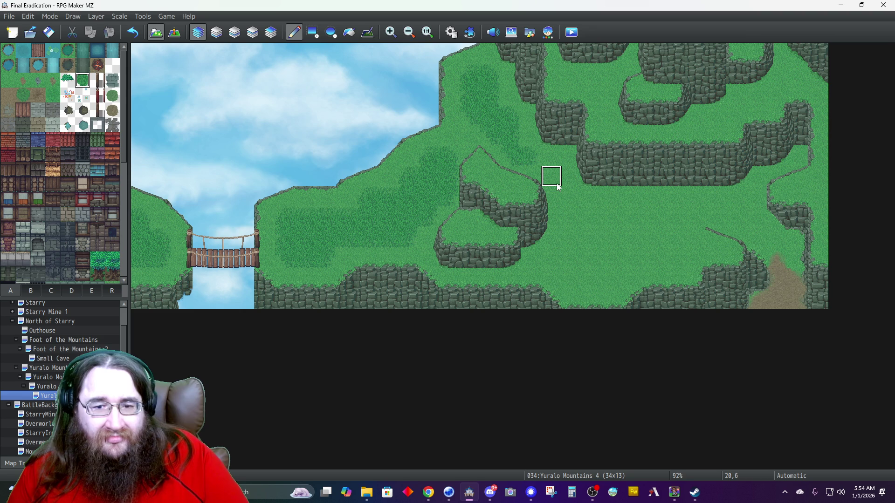
pyautogui.click(234, 34)
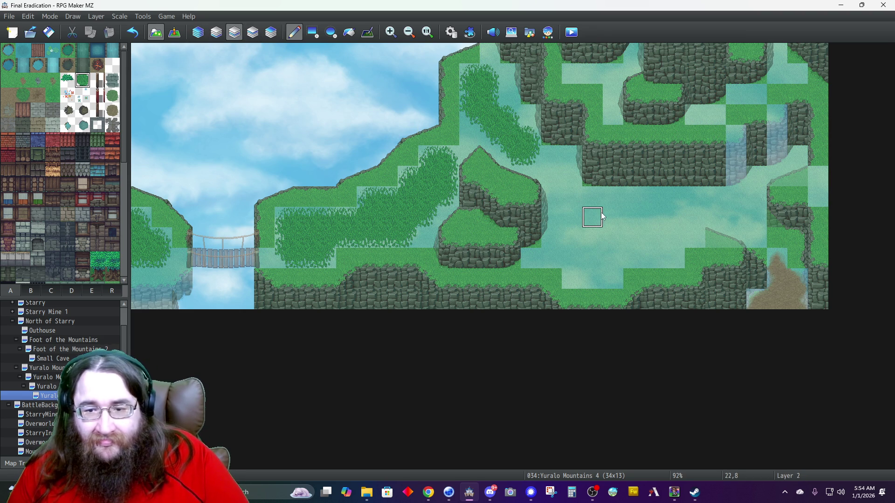
# Paint a bush patch on the lower grass and a dirt patch on the left plateau by the bridge
pyautogui.moveTo(613, 279); pyautogui.dragTo(579, 278)
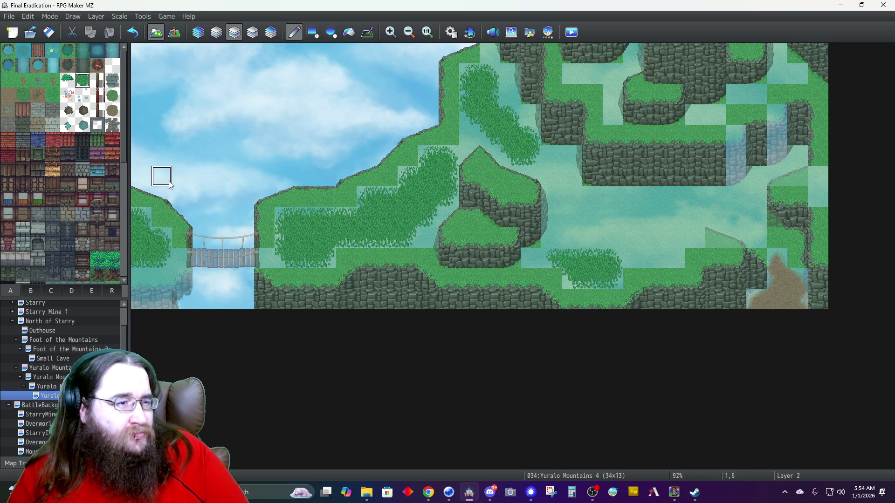
pyautogui.click(115, 113)
pyautogui.moveTo(284, 219); pyautogui.dragTo(305, 219)
pyautogui.moveTo(300, 258)
pyautogui.mouseDown()
pyautogui.moveTo(289, 252)
pyautogui.moveTo(306, 238)
pyautogui.mouseUp()
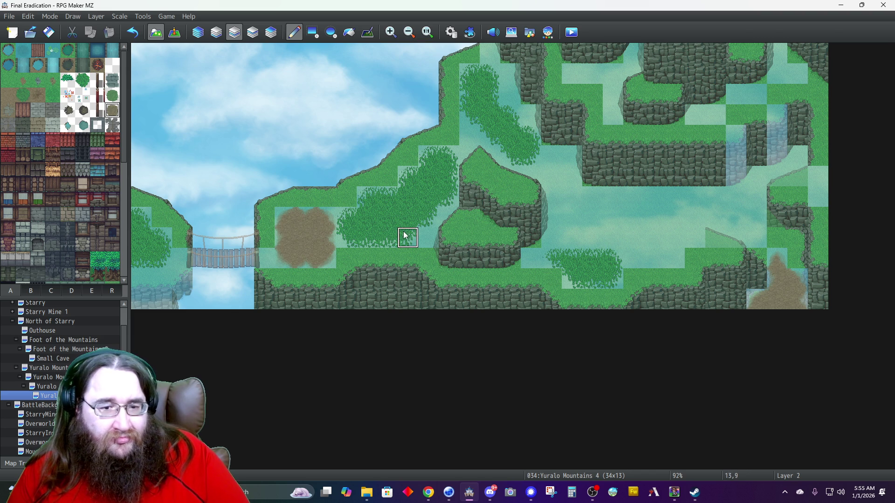
# Run a dirt path right and up toward the rock, erasing a stray bush, and onto the top grass
pyautogui.moveTo(400, 236)
pyautogui.mouseDown()
pyautogui.moveTo(462, 235)
pyautogui.moveTo(407, 213)
pyautogui.moveTo(425, 202)
pyautogui.moveTo(368, 196)
pyautogui.moveTo(441, 198)
pyautogui.mouseUp()
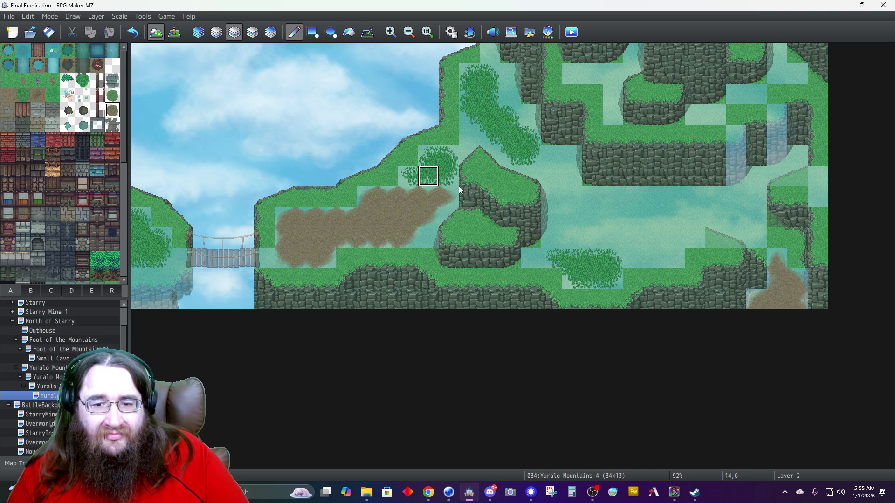
pyautogui.rightClick(612, 215)
pyautogui.click(453, 181)
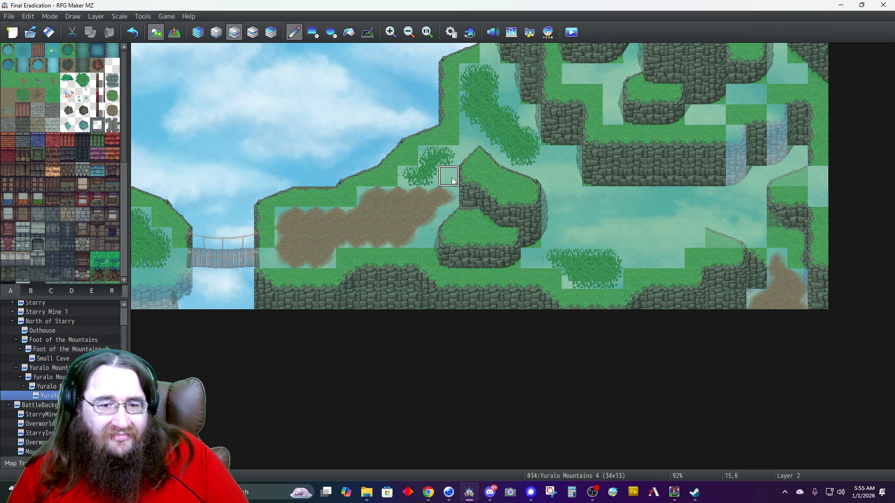
pyautogui.moveTo(426, 178)
pyautogui.mouseDown()
pyautogui.moveTo(413, 177)
pyautogui.moveTo(427, 156)
pyautogui.moveTo(445, 154)
pyautogui.moveTo(445, 164)
pyautogui.mouseUp()
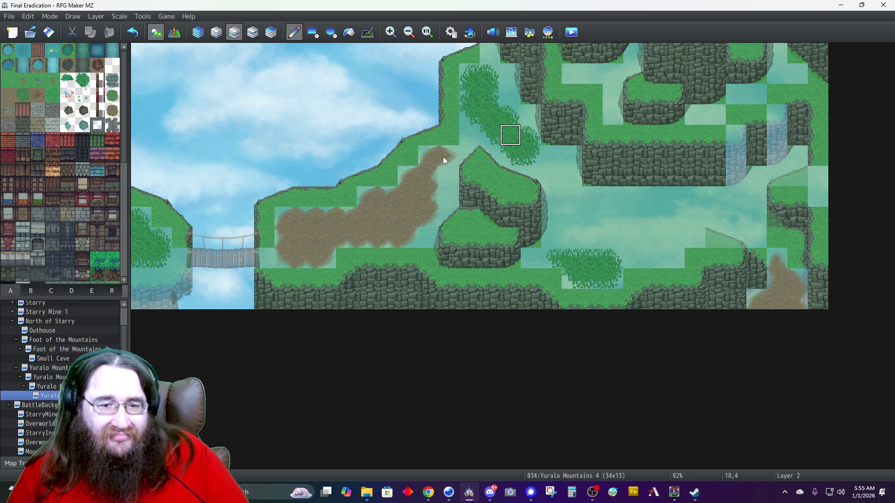
pyautogui.moveTo(479, 80)
pyautogui.mouseDown()
pyautogui.moveTo(480, 73)
pyautogui.moveTo(474, 86)
pyautogui.moveTo(485, 94)
pyautogui.moveTo(472, 111)
pyautogui.moveTo(486, 112)
pyautogui.moveTo(486, 74)
pyautogui.moveTo(488, 112)
pyautogui.moveTo(511, 133)
pyautogui.moveTo(508, 124)
pyautogui.moveTo(525, 153)
pyautogui.moveTo(510, 155)
pyautogui.moveTo(538, 155)
pyautogui.moveTo(550, 184)
pyautogui.mouseUp()
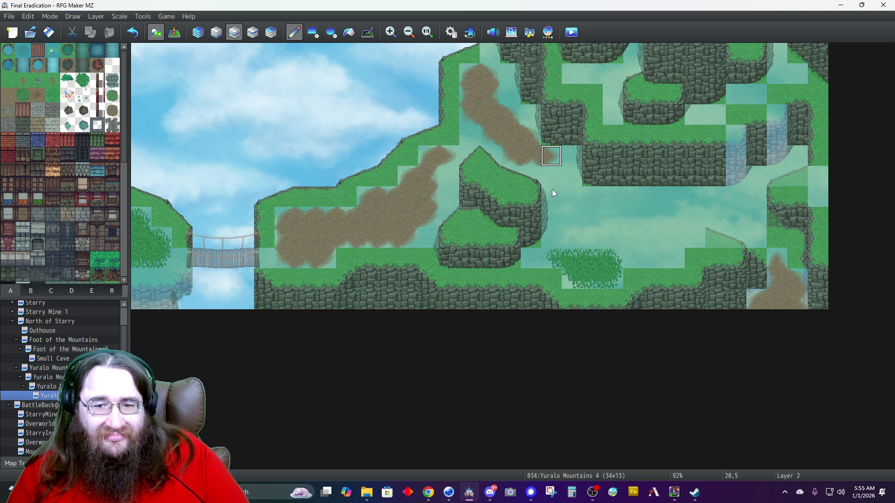
# Cover the lower bush patch with dirt and widen it up and right, removing one stray tile
pyautogui.moveTo(589, 256)
pyautogui.mouseDown()
pyautogui.moveTo(558, 260)
pyautogui.moveTo(605, 257)
pyautogui.moveTo(608, 283)
pyautogui.moveTo(582, 285)
pyautogui.moveTo(535, 254)
pyautogui.mouseUp()
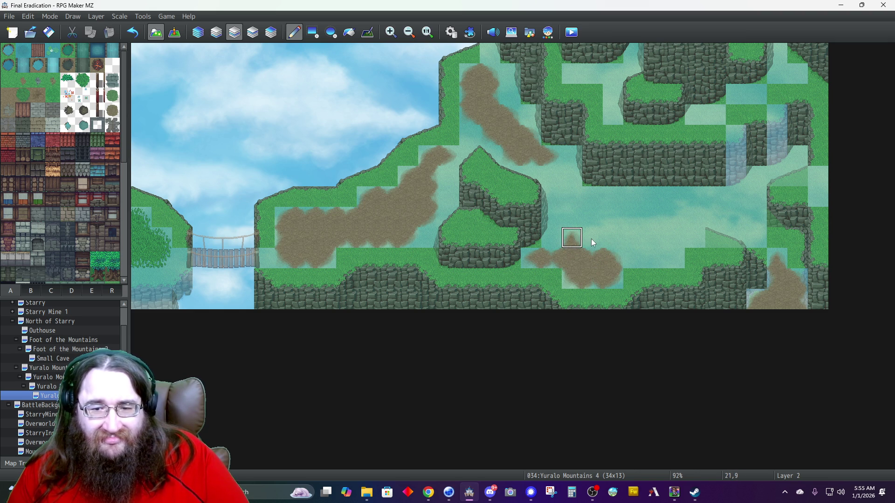
pyautogui.moveTo(640, 238)
pyautogui.mouseDown()
pyautogui.moveTo(675, 258)
pyautogui.moveTo(632, 261)
pyautogui.mouseUp()
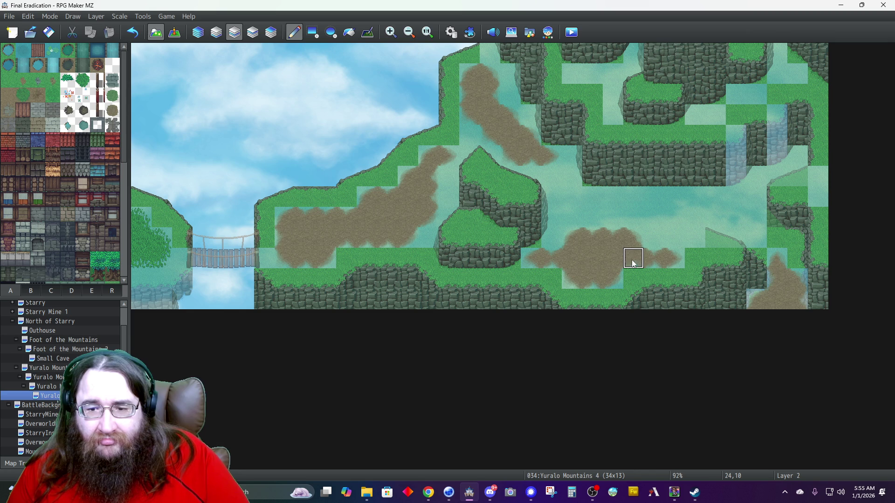
pyautogui.moveTo(676, 238)
pyautogui.mouseDown()
pyautogui.moveTo(695, 238)
pyautogui.moveTo(647, 238)
pyautogui.mouseUp()
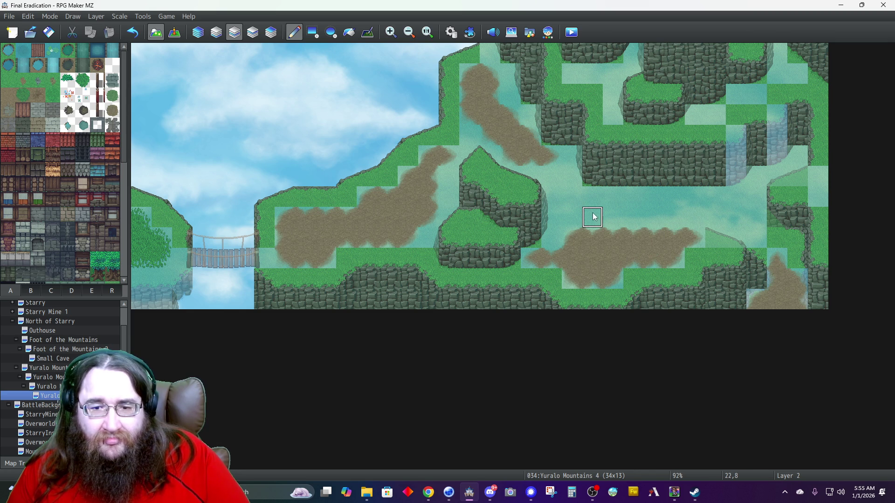
pyautogui.moveTo(571, 195)
pyautogui.mouseDown()
pyautogui.moveTo(593, 213)
pyautogui.moveTo(582, 222)
pyautogui.moveTo(678, 221)
pyautogui.mouseUp()
pyautogui.click(570, 180)
pyautogui.rightClick(633, 198)
pyautogui.click(569, 183)
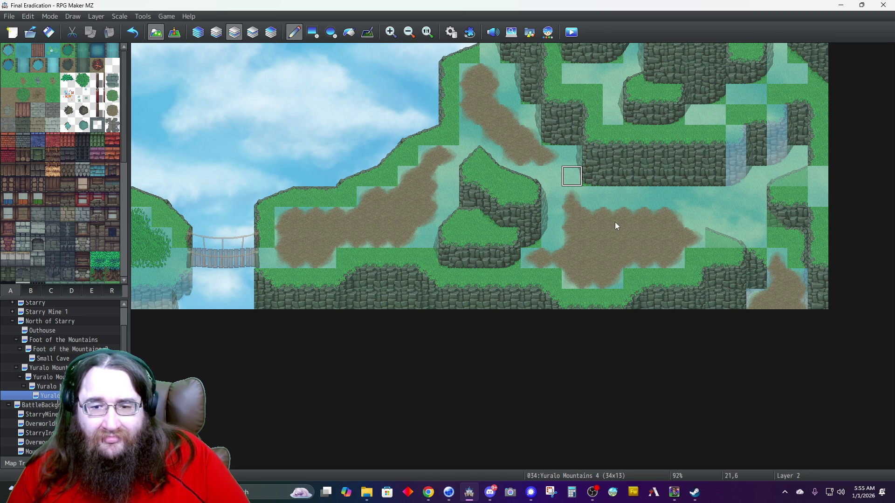
pyautogui.click(693, 216)
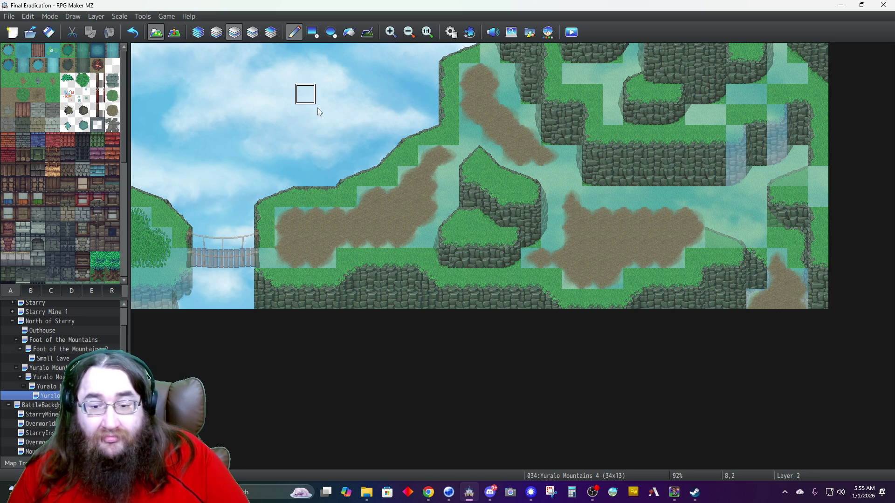
# In Automatic layer mode, paint dirt over the grass on the plateau left of the bridge
pyautogui.click(193, 33)
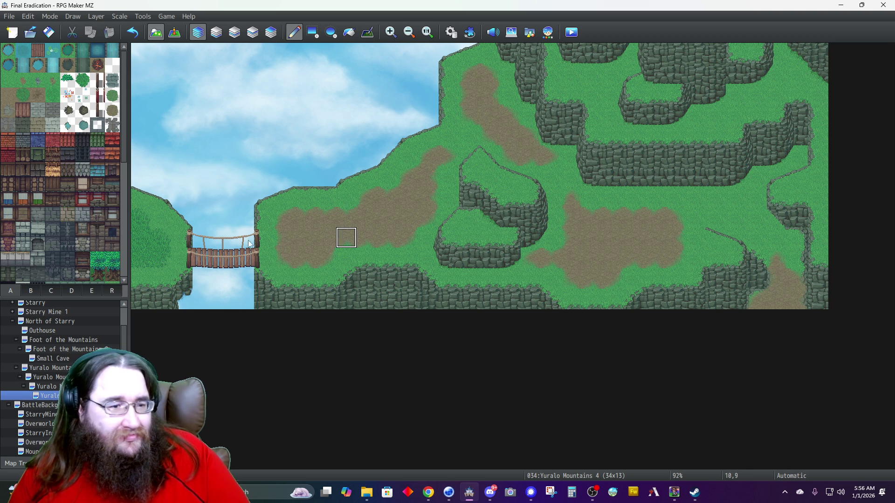
pyautogui.moveTo(158, 257)
pyautogui.mouseDown()
pyautogui.moveTo(161, 239)
pyautogui.moveTo(140, 241)
pyautogui.moveTo(139, 233)
pyautogui.mouseUp()
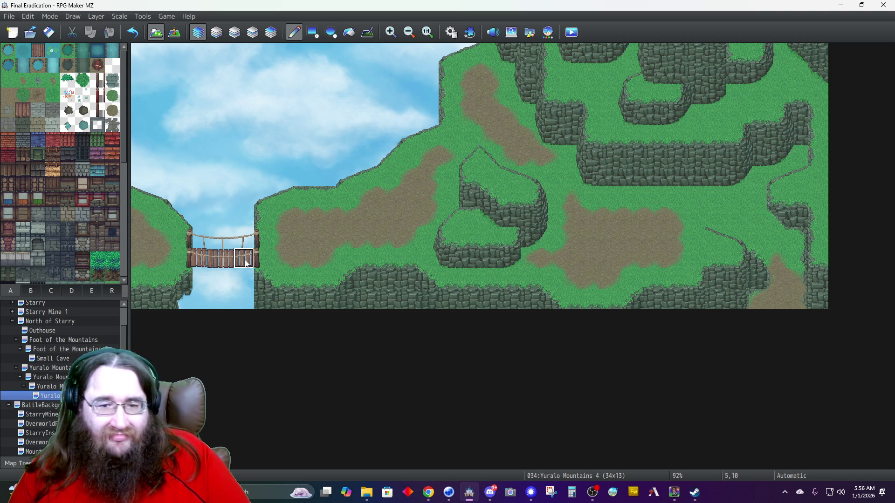